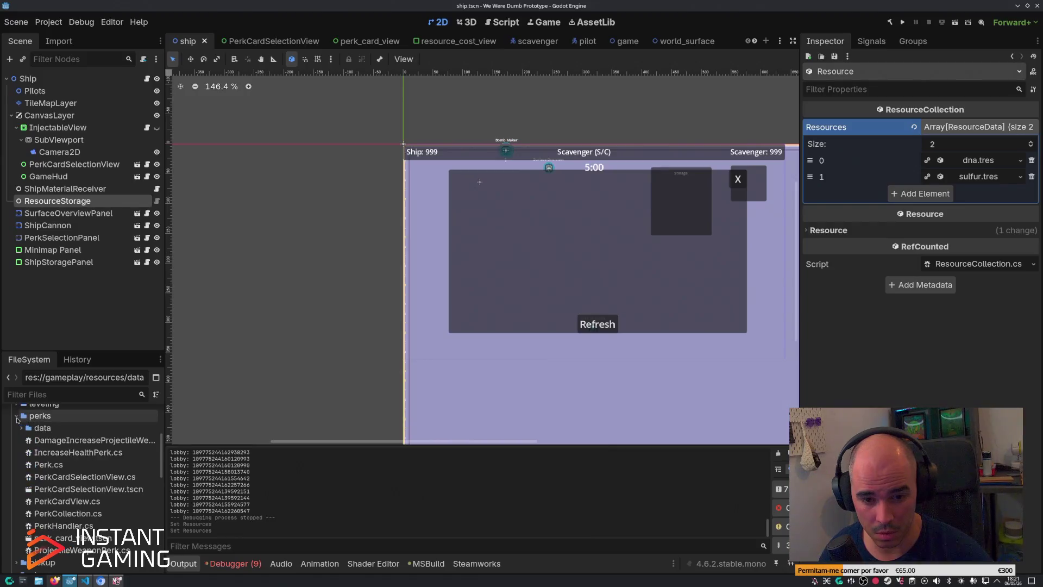
Step: Copy the UID of perks/data/all_perks.tres from the FileSystem dock and switch to the code editor
scroll(50, 485, "down", 2)
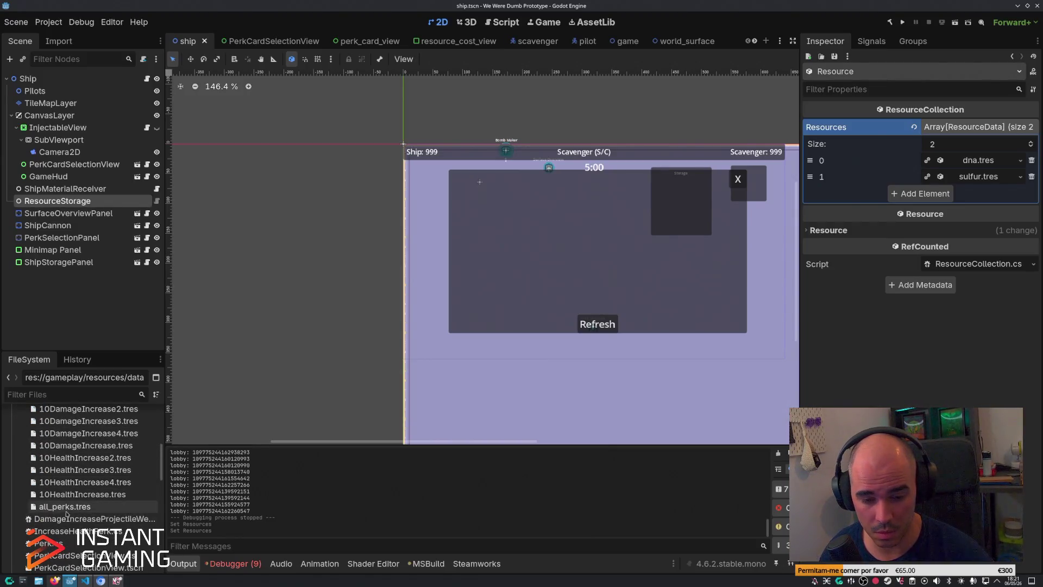
right_click(64, 506)
left_click(131, 472)
key("alt+Tab")
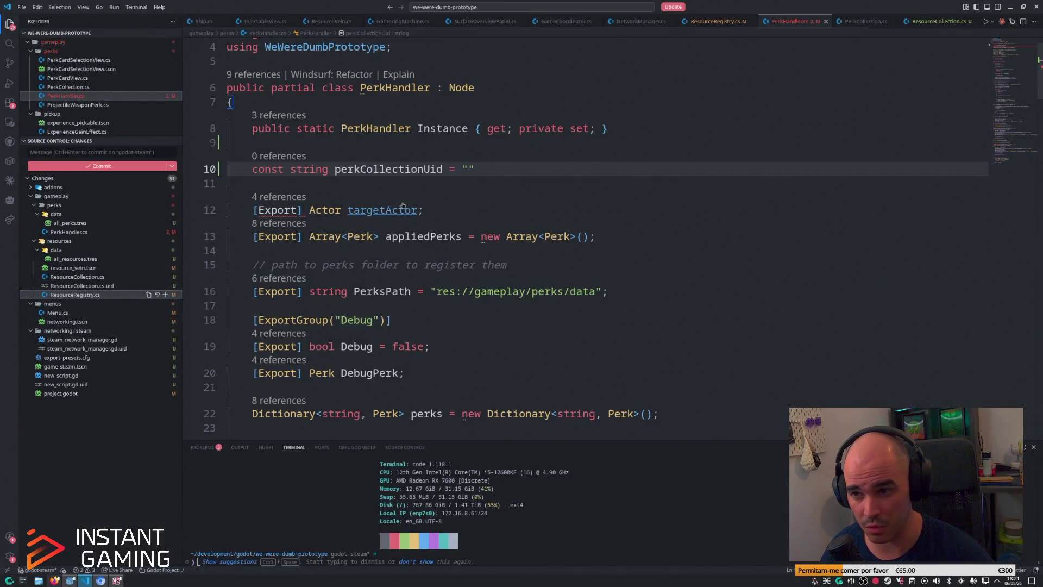
Step: Paste the UID into perkCollectionUid on line 10, add a semicolon, and comment out RegisterAllPerks()
key("ctrl+v")
left_click(611, 168)
type(";")
scroll(498, 232, "down", 5)
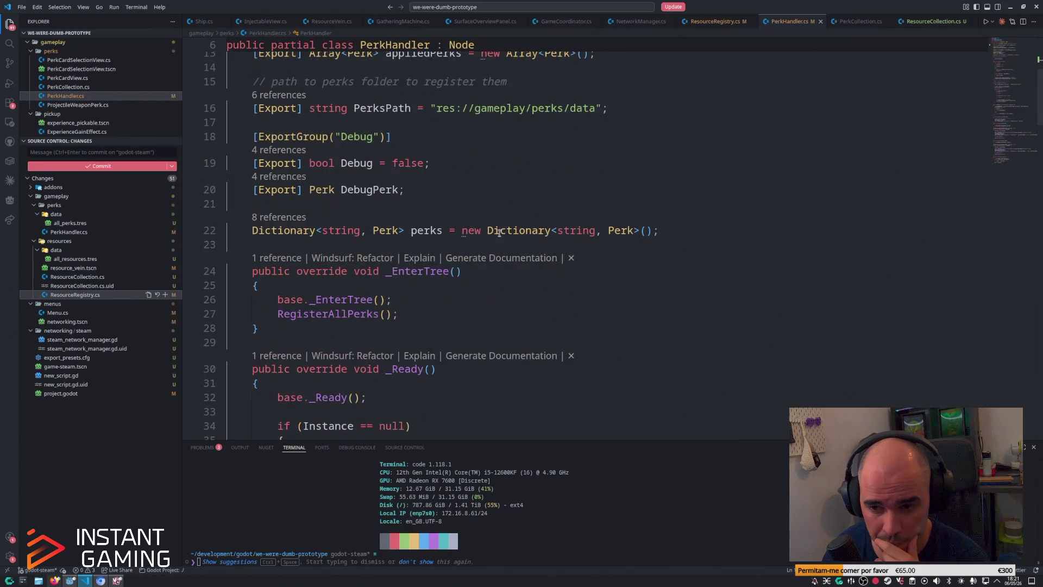
left_click(408, 312)
key("ctrl+slash")
Step: Declare a PerkCollection perkCollection field above the perks dictionary and save
key("Up")
key("Return")
key("Return")
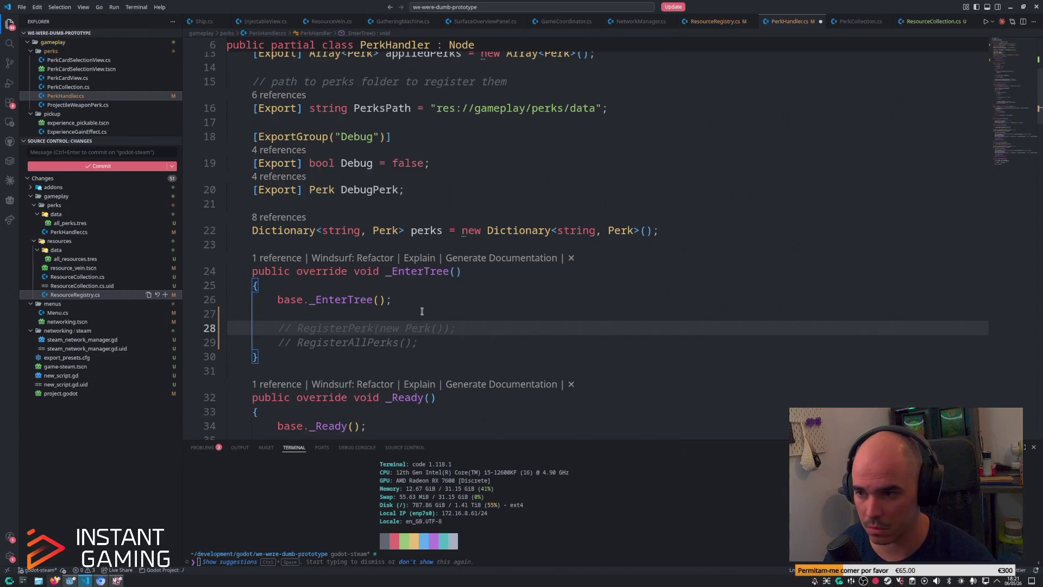
left_click(654, 215)
key("Up")
key("Return")
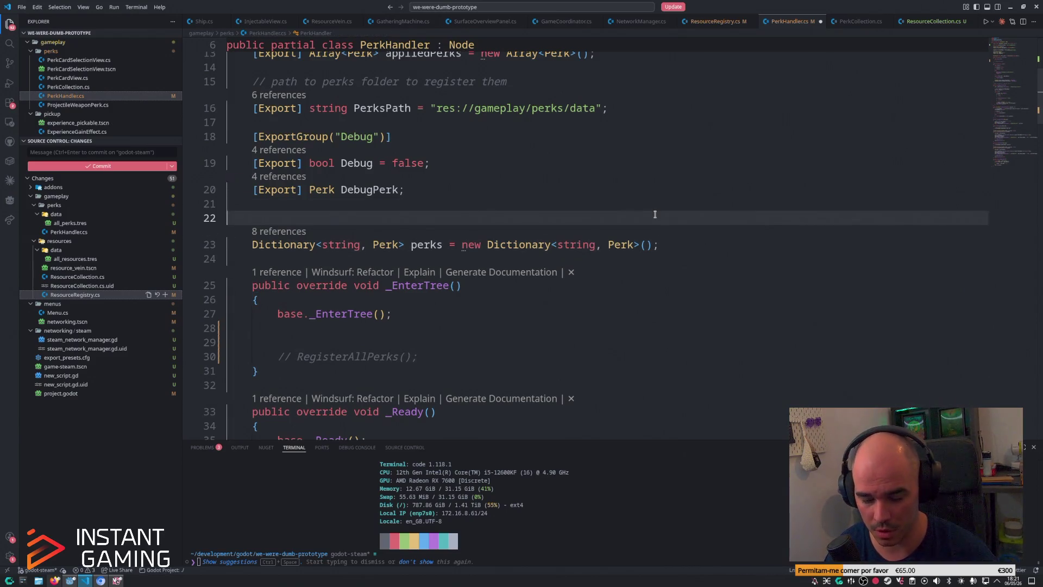
type("PerkCo")
key("Tab")
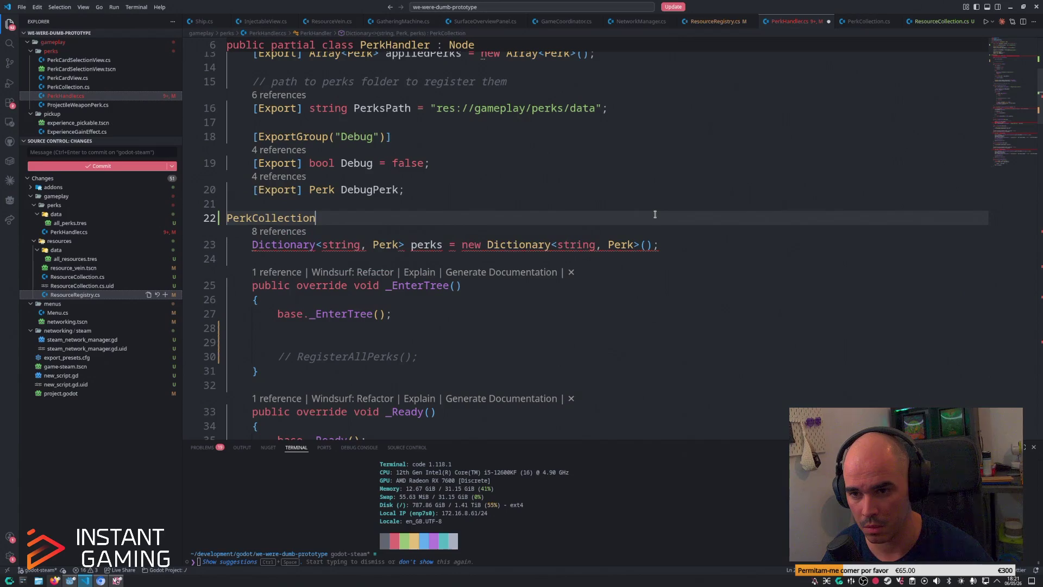
key("Tab")
key("ctrl+s")
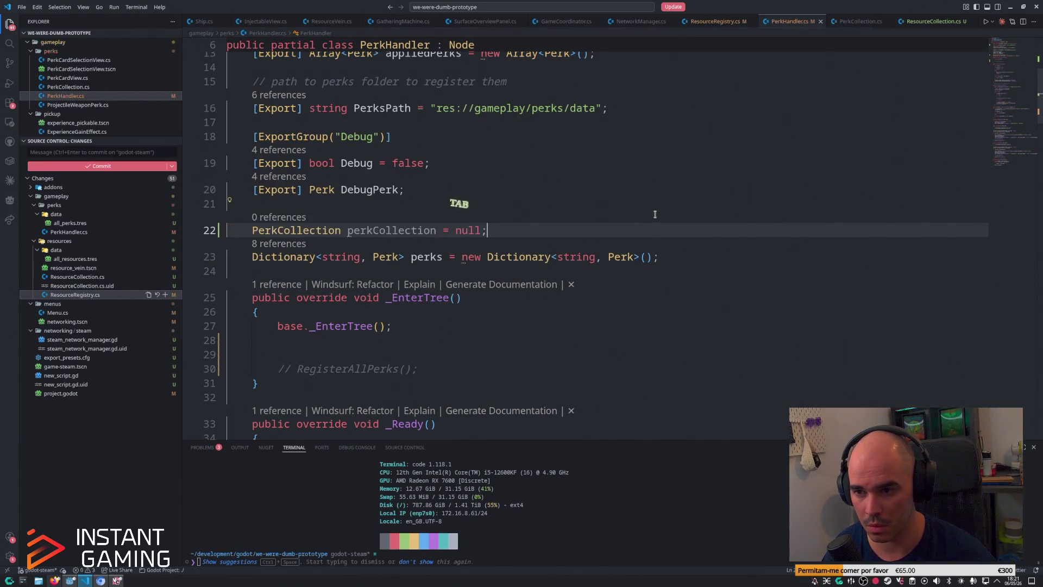
Step: Remove the = null initializer from the perkCollection declaration and save
key("Left")
key("shift+Left")
key("shift+Left")
key("shift+Left")
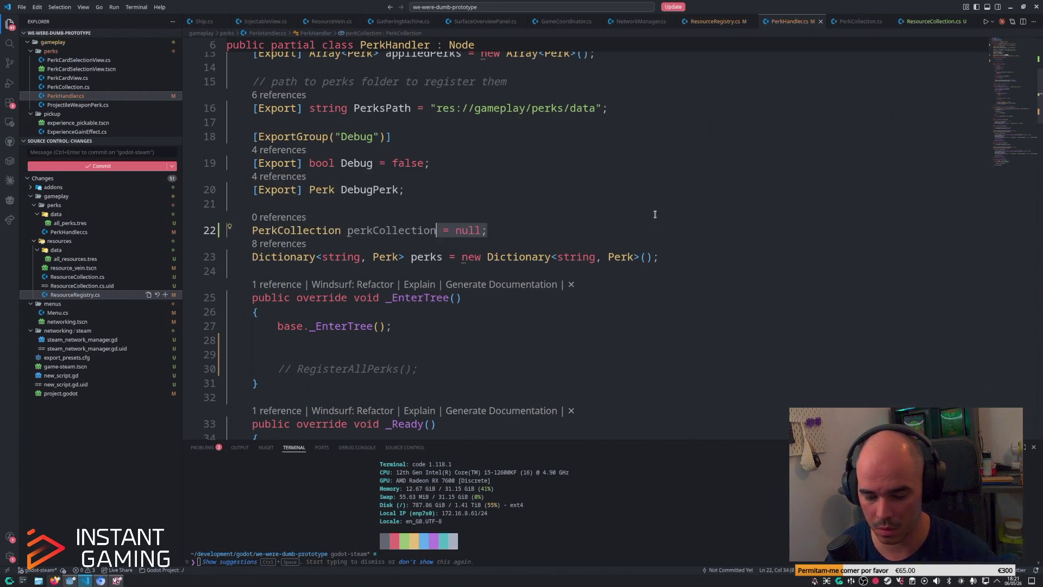
key("BackSpace")
key("ctrl+s")
Step: Add a perkCollection = GetNode<PerkCollection>(perkCollectionUid) assignment after base._EnterTree()
left_click(420, 354)
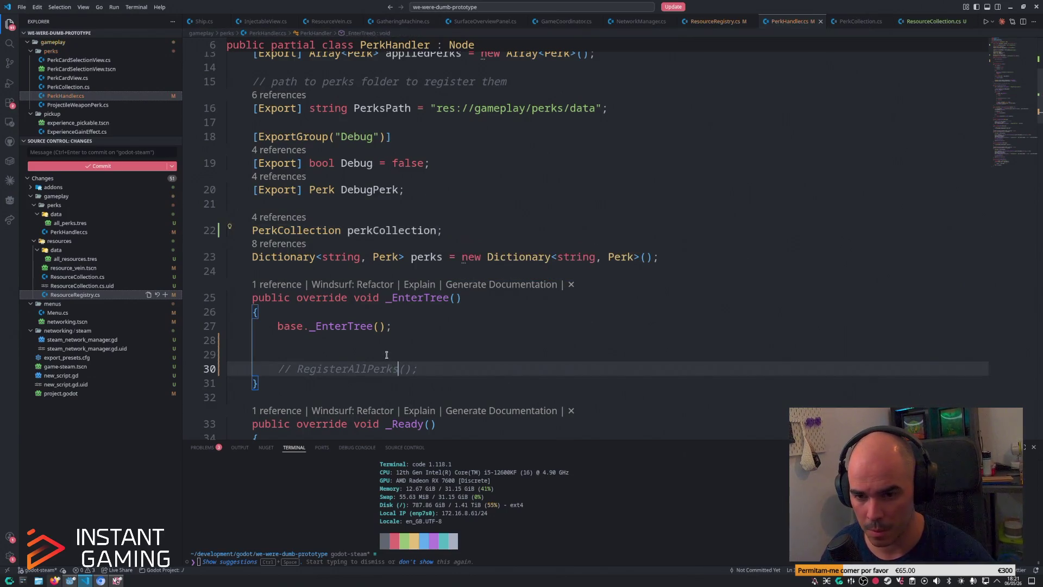
scroll(413, 326, "down", 1)
left_click(406, 297)
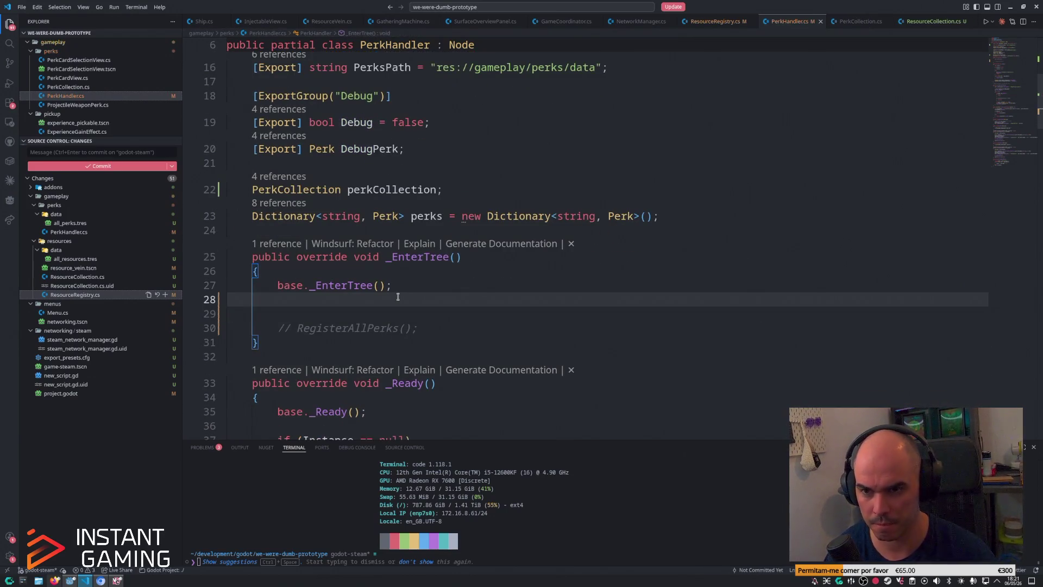
key("Return")
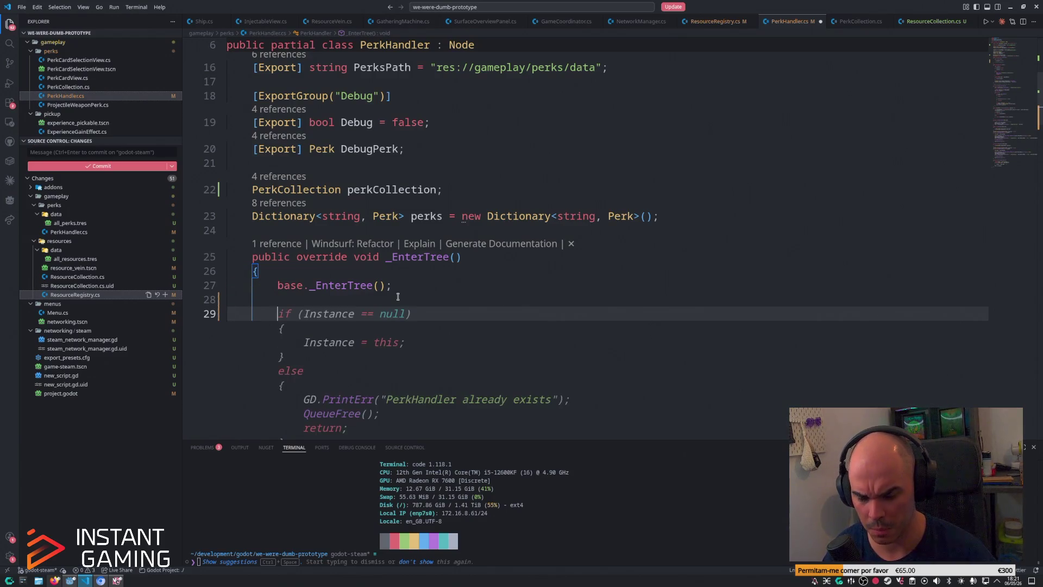
type("perkC")
key("Tab")
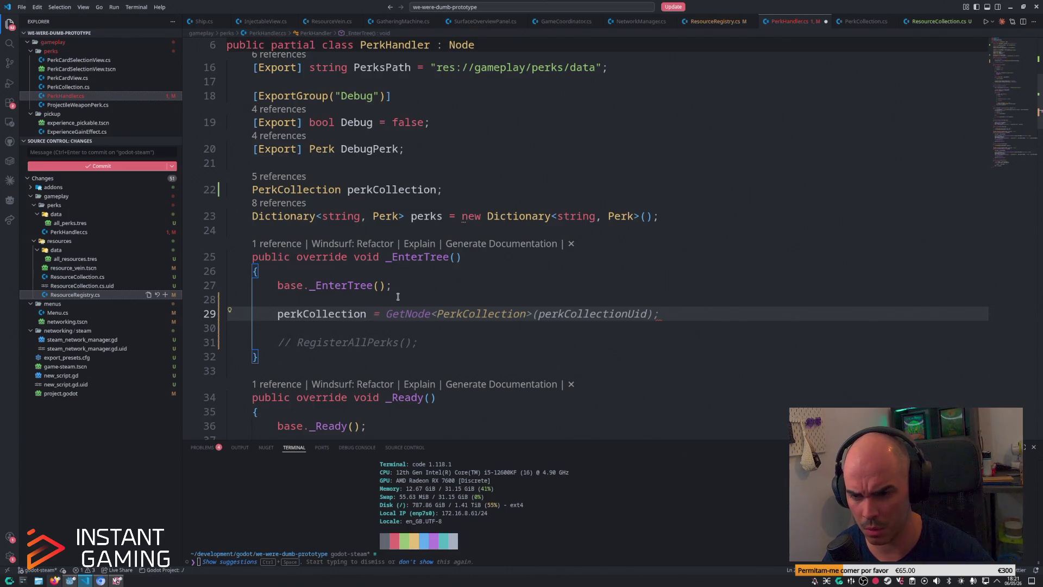
Step: Load perkCollection with ResourceLoader.Load<PerkCollection>(perkCollectionUid) and add a GD.Print confirmation
type("Resource")
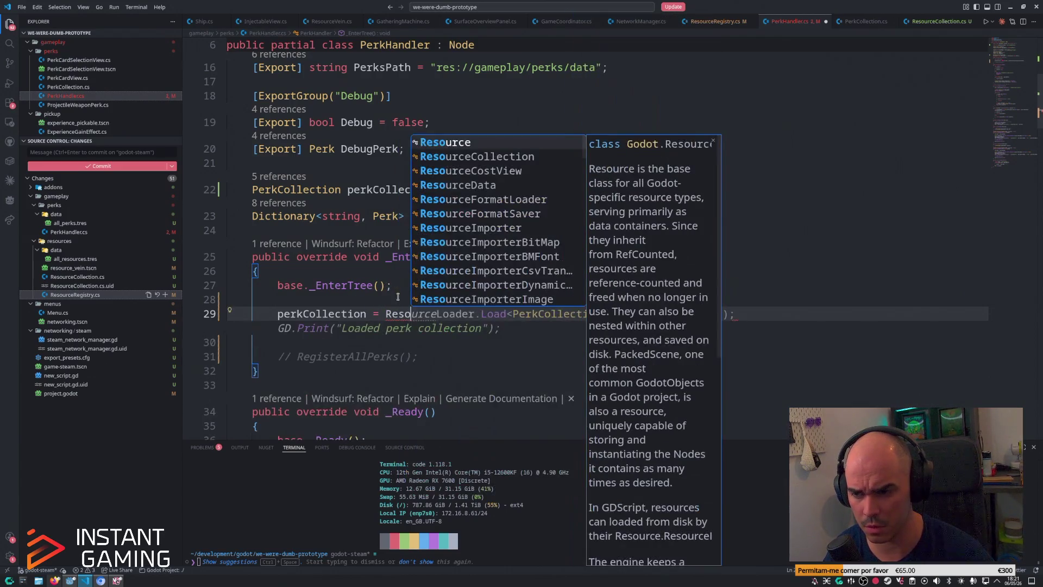
key("Tab")
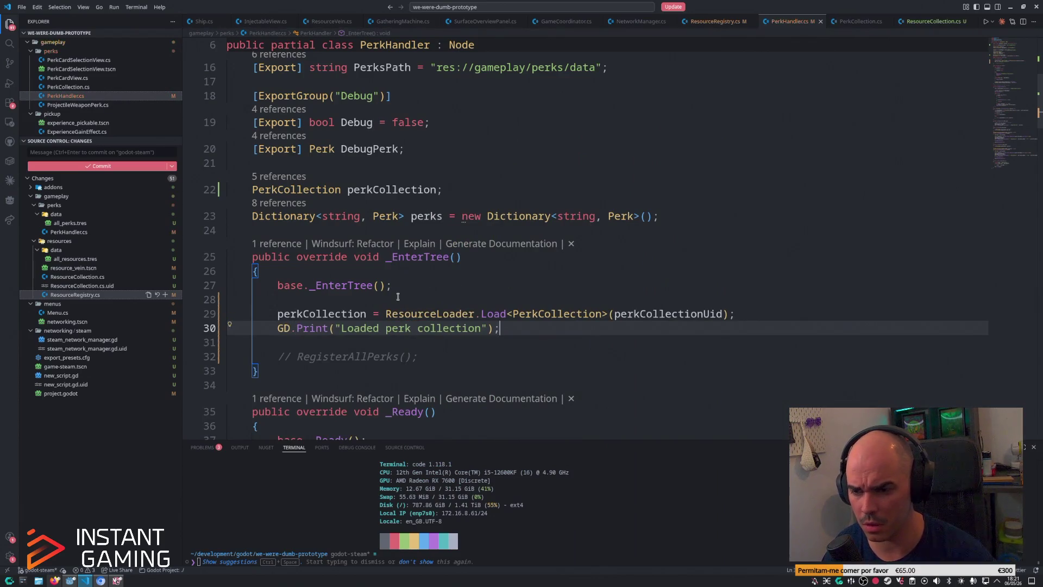
key("Up")
key("Down")
key("Return")
Step: Add a foreach loop over perkCollection.Perks below the print line
type("forea")
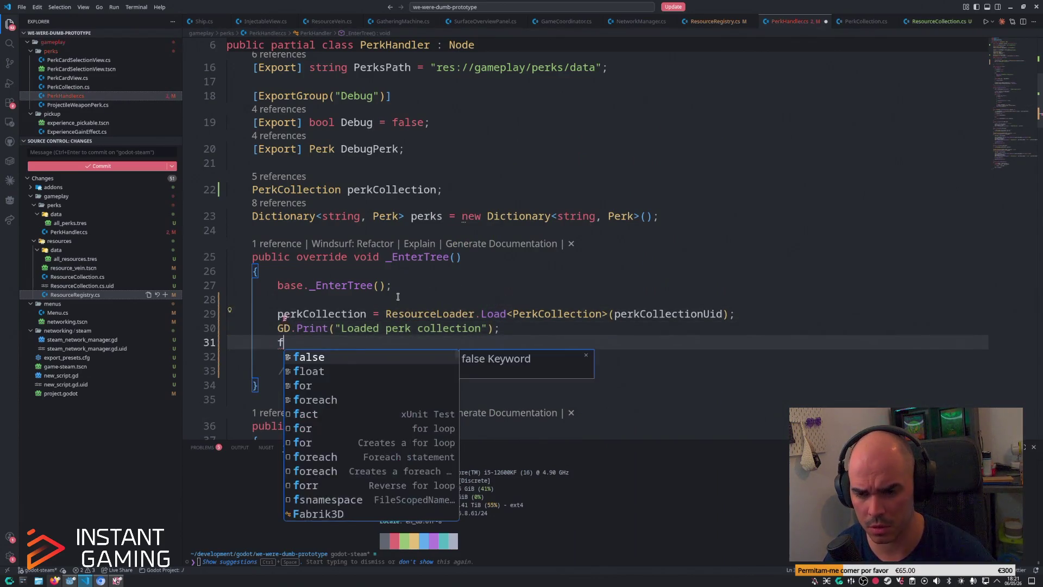
key("Tab")
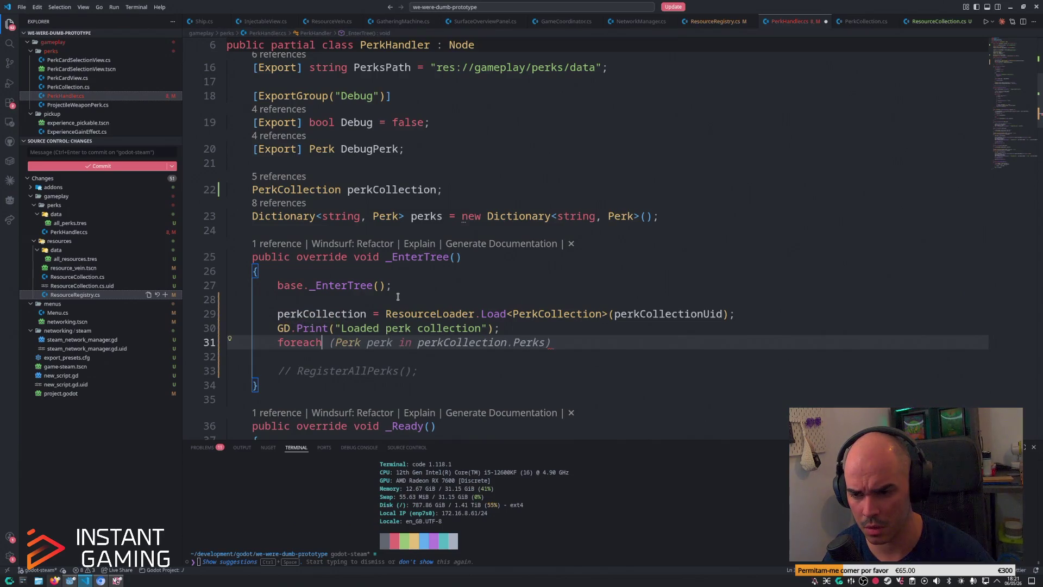
key("Tab")
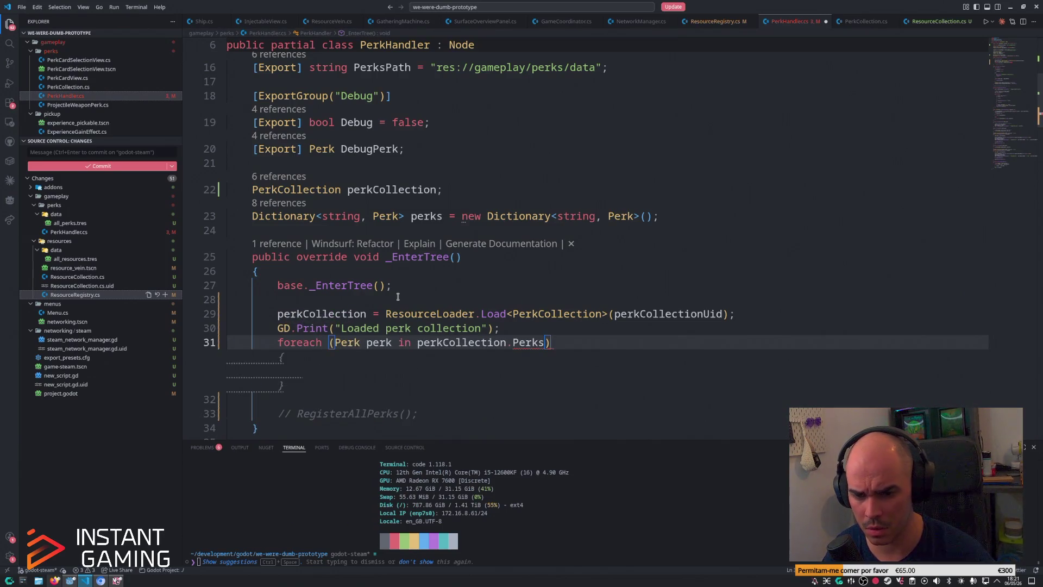
key("Tab")
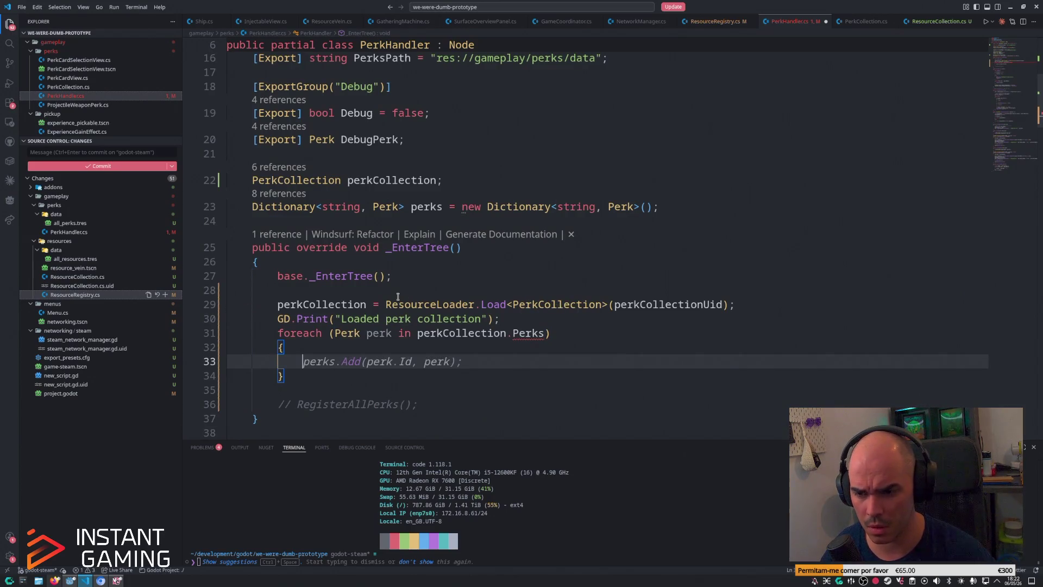
scroll(532, 357, "down", 10)
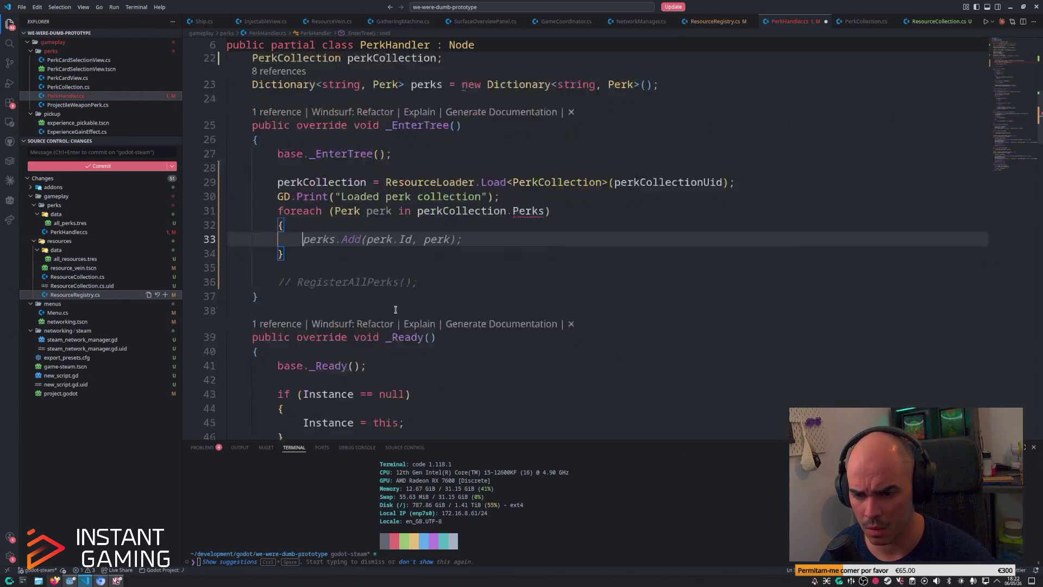
scroll(394, 299, "down", 4)
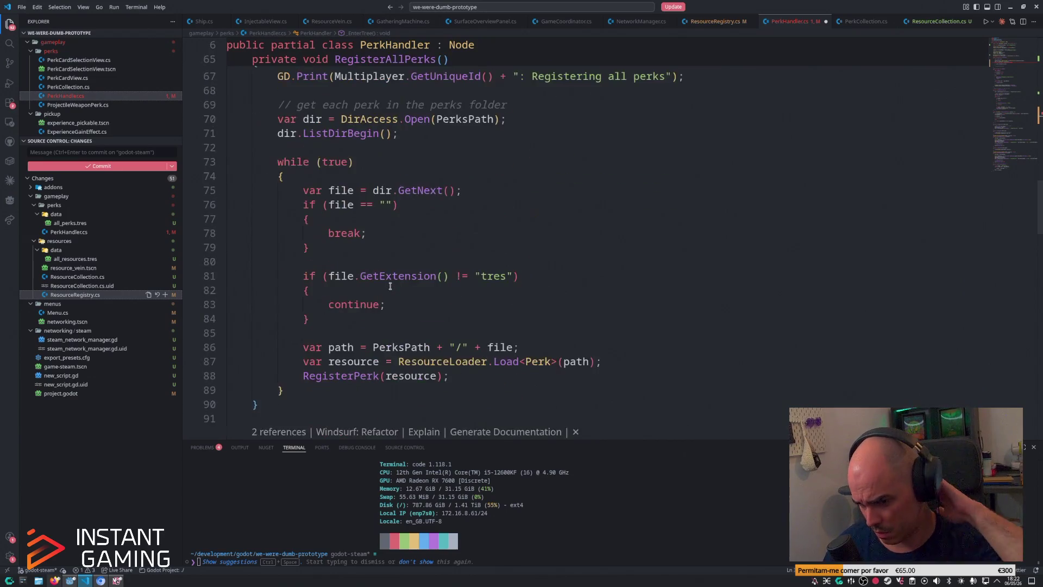
Step: Change the foreach to iterate perkCollection.perks instead of the undefined Perks
scroll(401, 328, "up", 3)
scroll(401, 328, "down", 3)
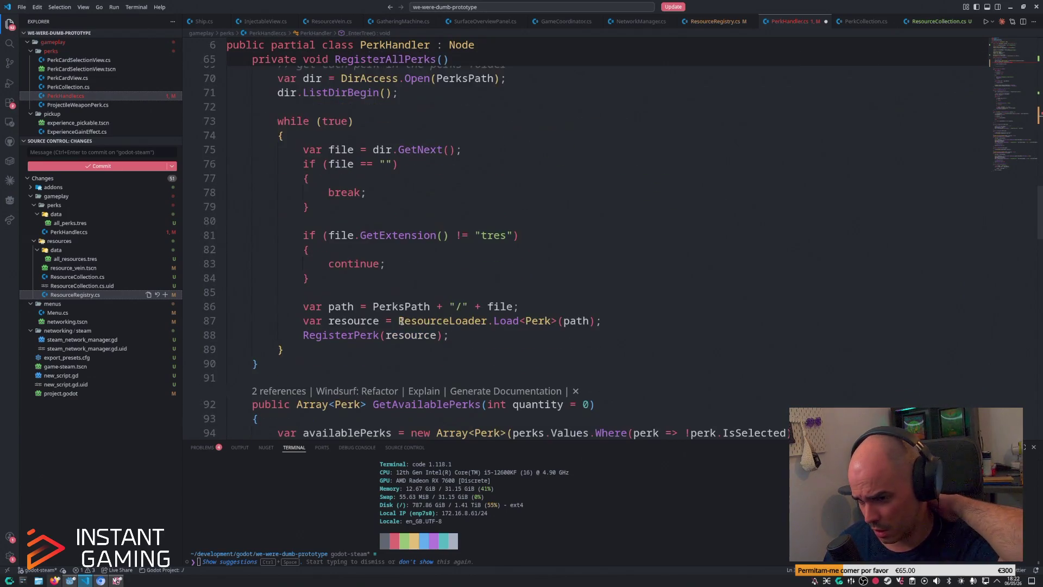
scroll(636, 332, "up", 10)
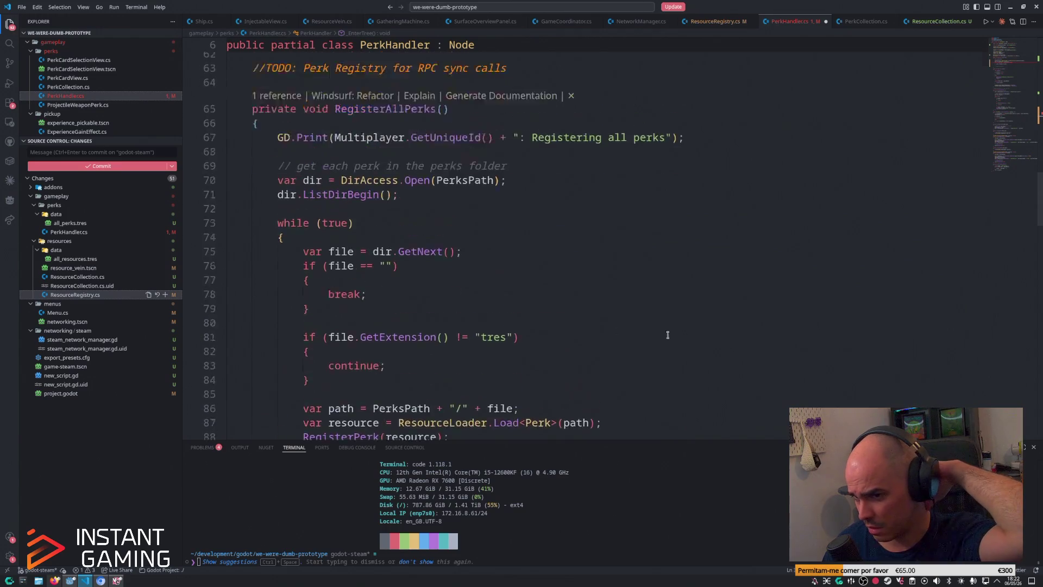
scroll(636, 332, "up", 7)
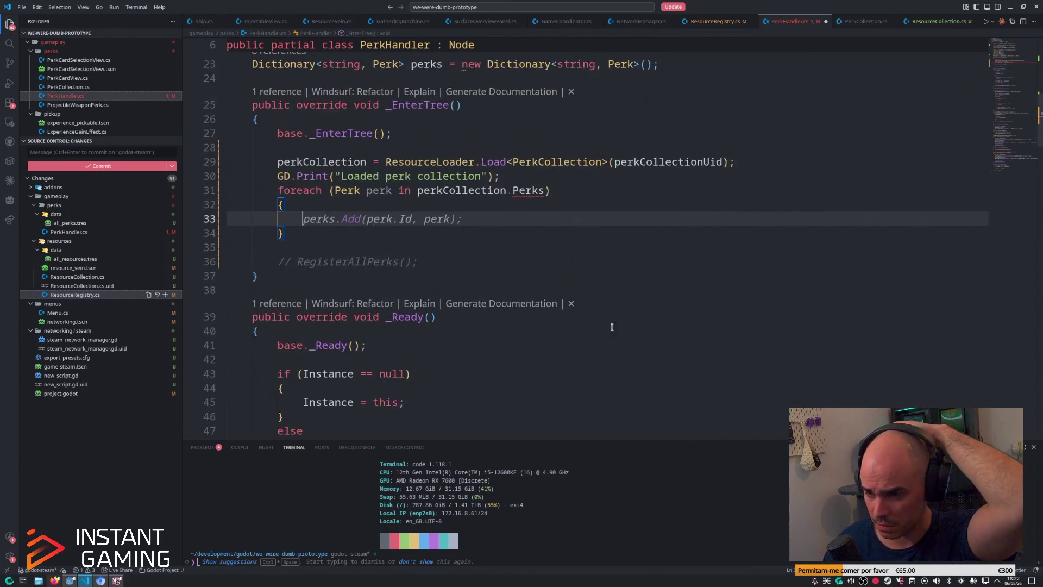
left_click(582, 269)
left_click(545, 271)
mouse_move(530, 270)
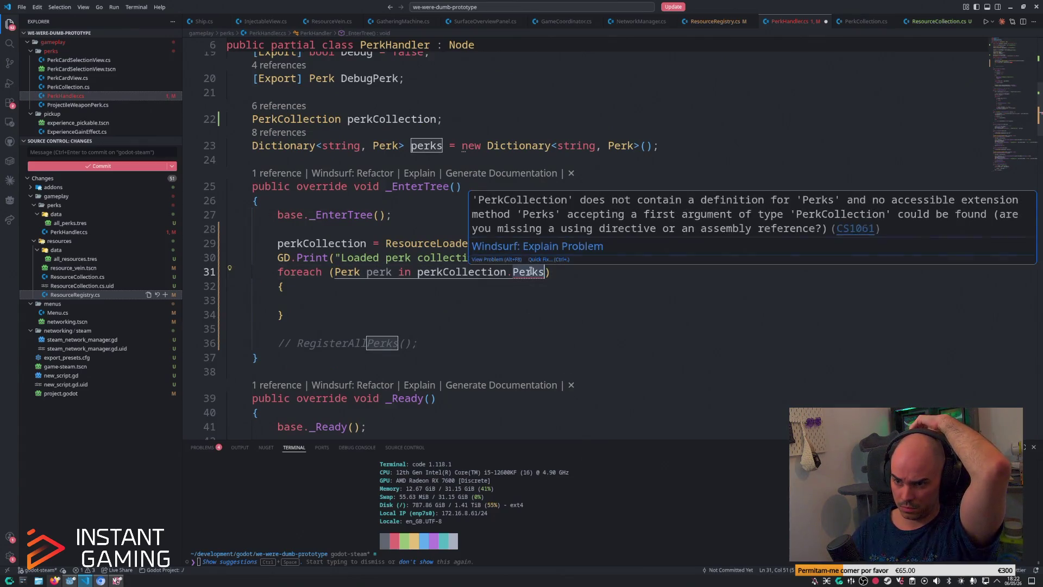
key("ctrl+BackSpace")
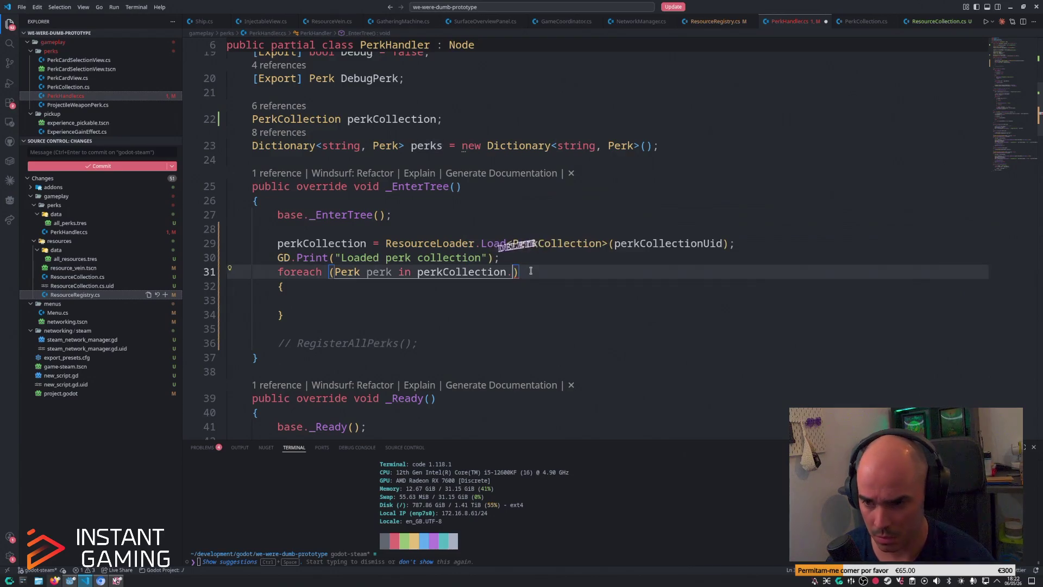
type(".p")
key("Return")
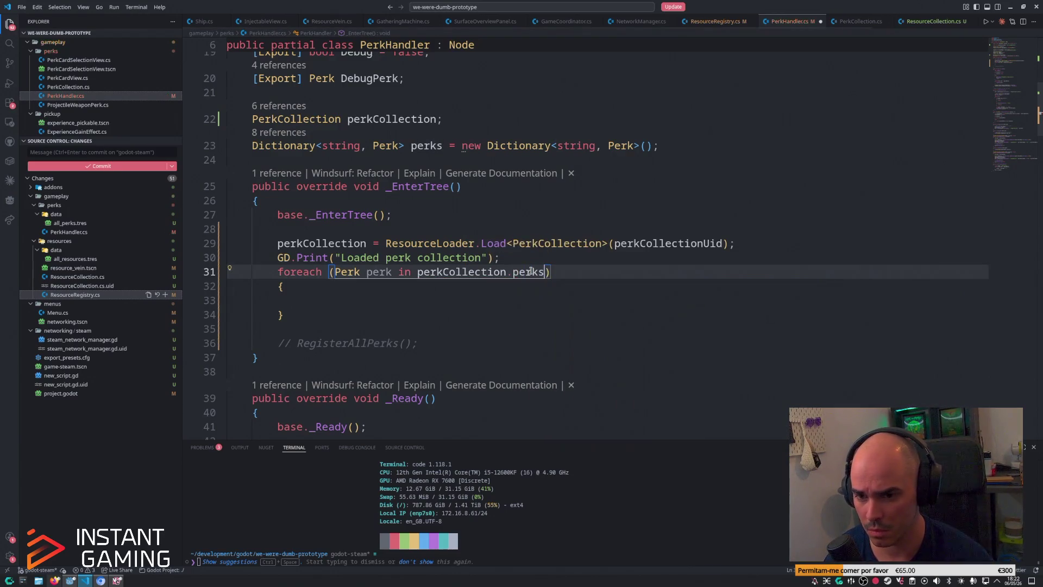
Step: Call RegisterPerk(perk); inside the loop and return to Godot Engine
key("Down")
key("Down")
type("RegisterPerk")
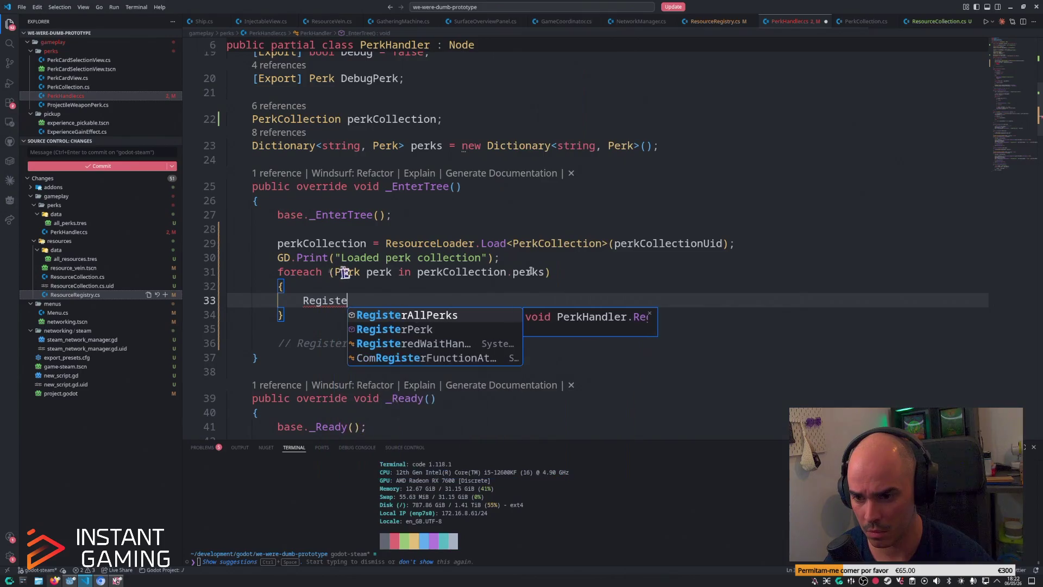
key("ctrl+Right")
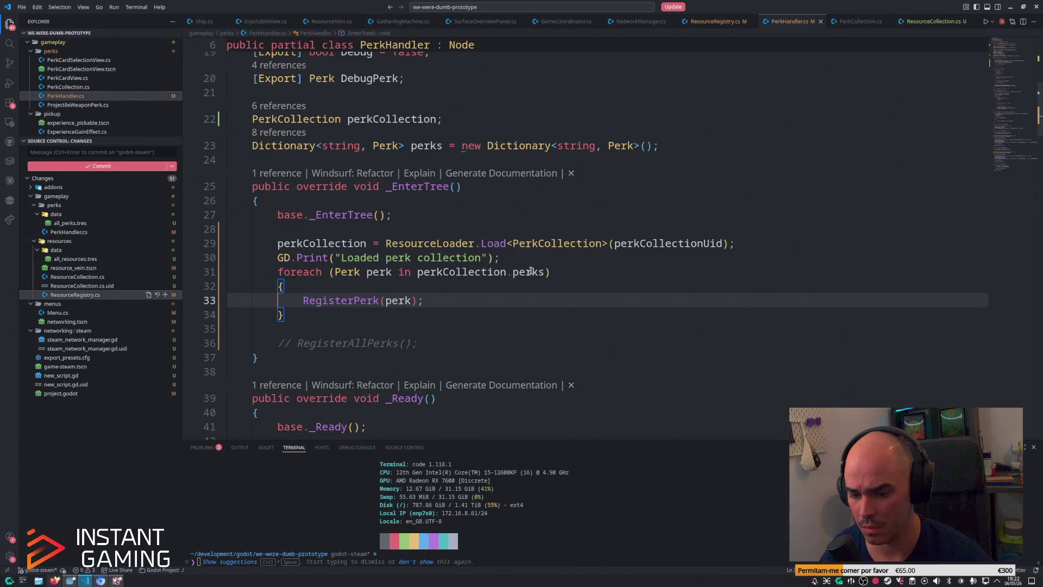
key("alt+Tab")
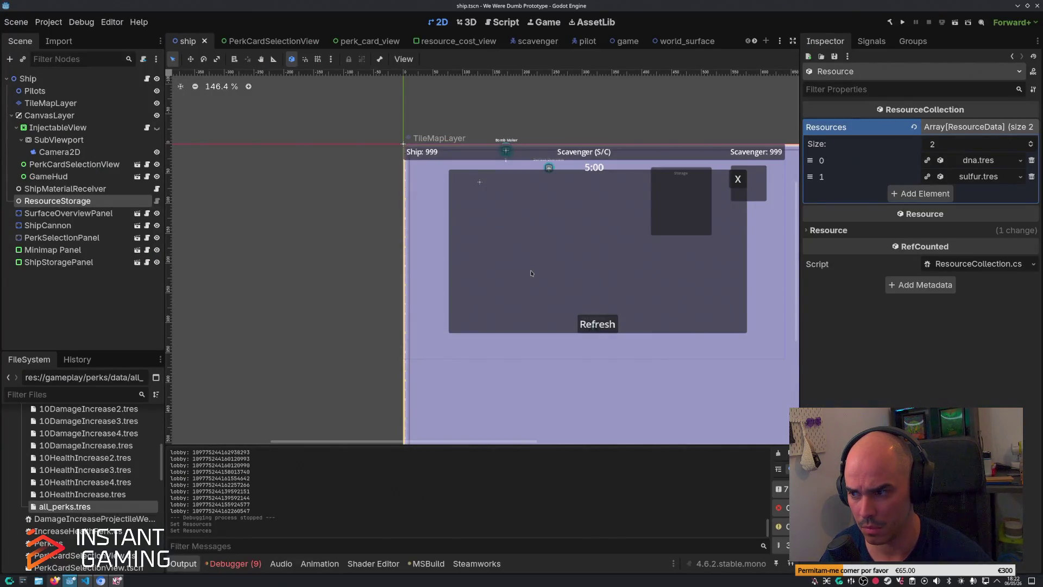
Step: Build the .NET project, review the registered perks in the output, and stop the running game
key("alt+b")
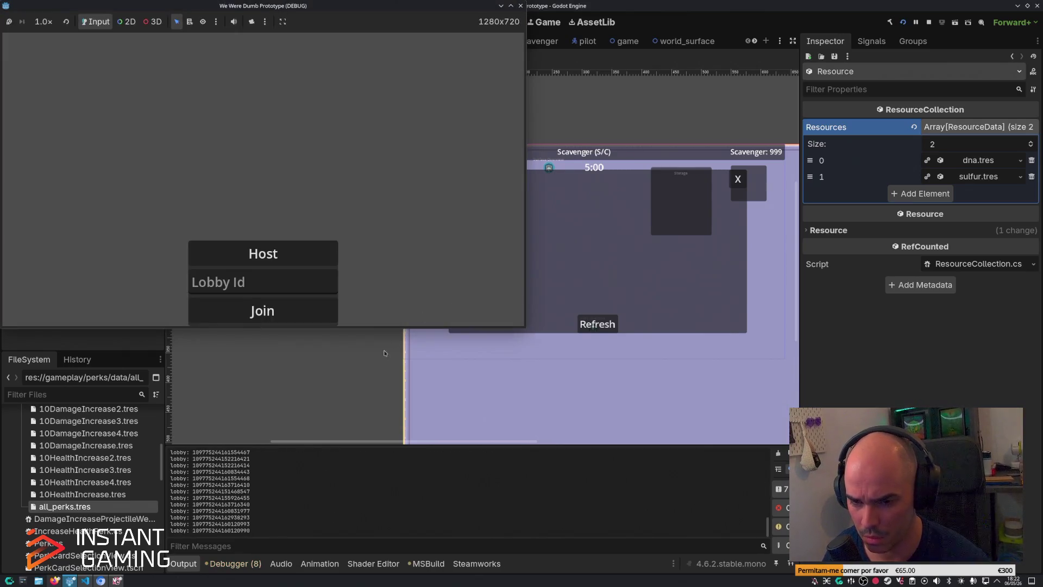
scroll(357, 480, "up", 10)
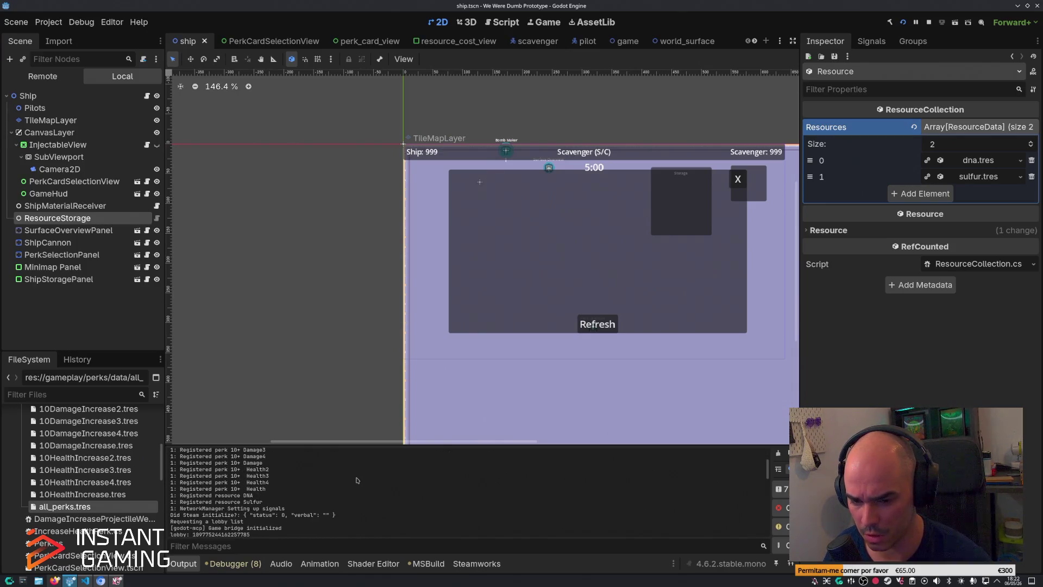
left_click(929, 24)
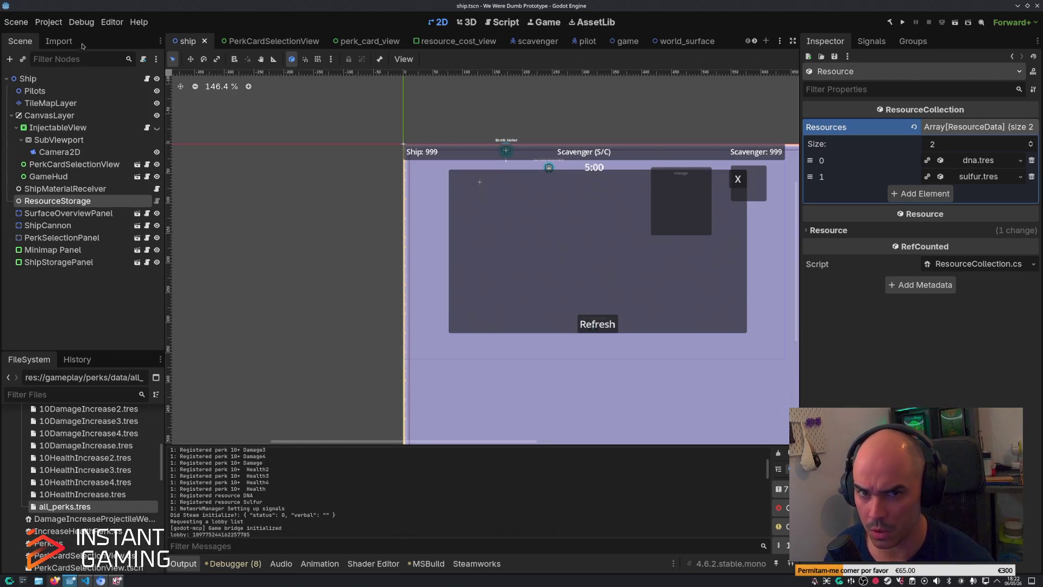
left_click(82, 22)
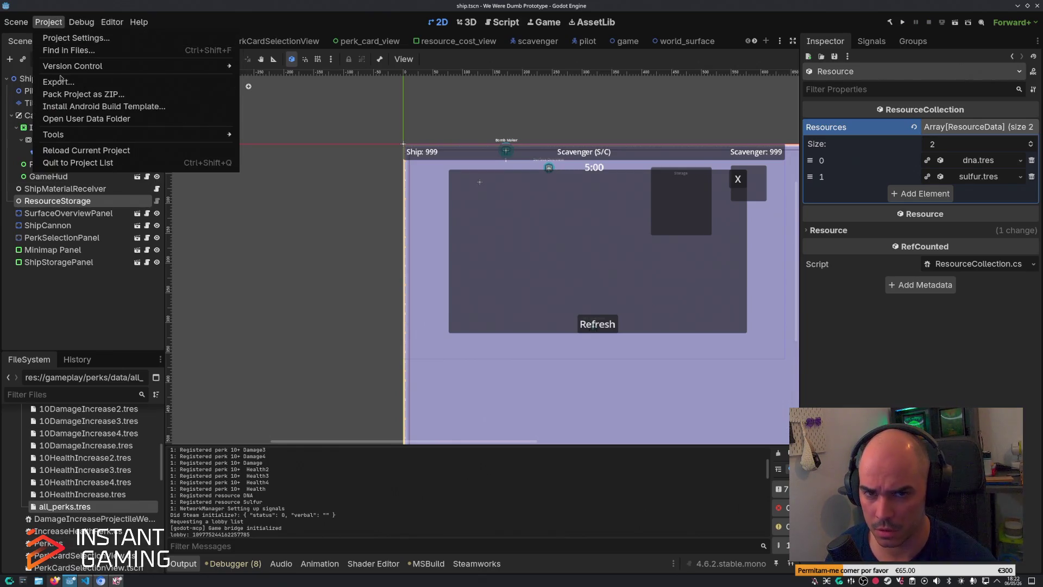
Step: Export the Linux build to steam-test.zip, overwriting the existing file
left_click(58, 82)
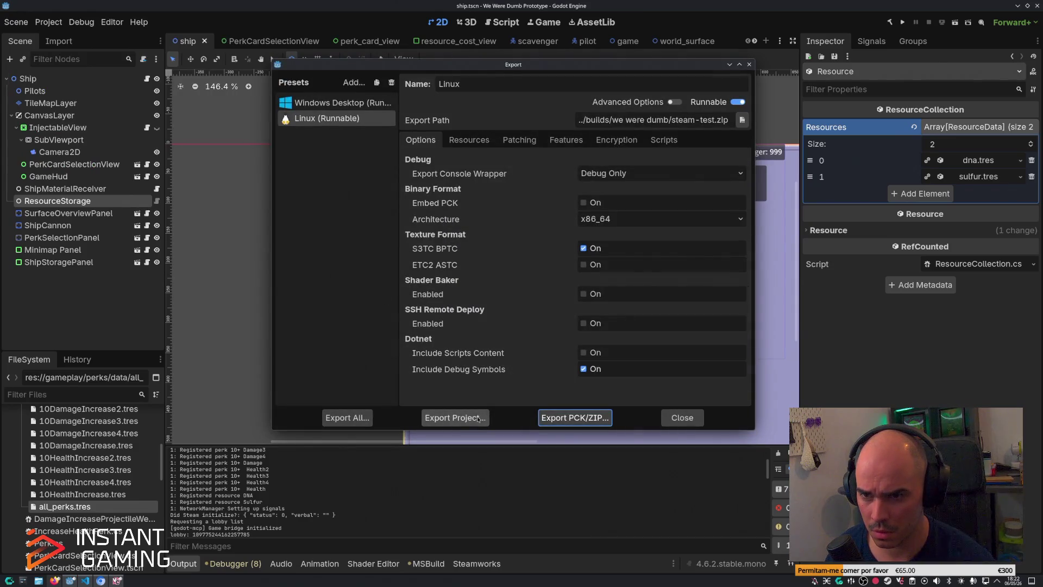
left_click(478, 419)
left_click(454, 424)
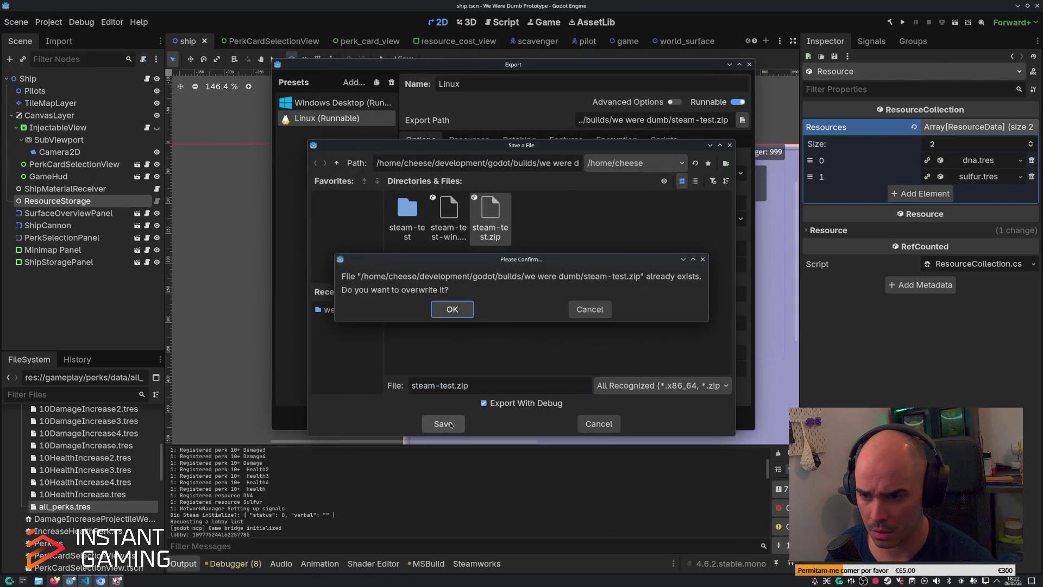
left_click(455, 309)
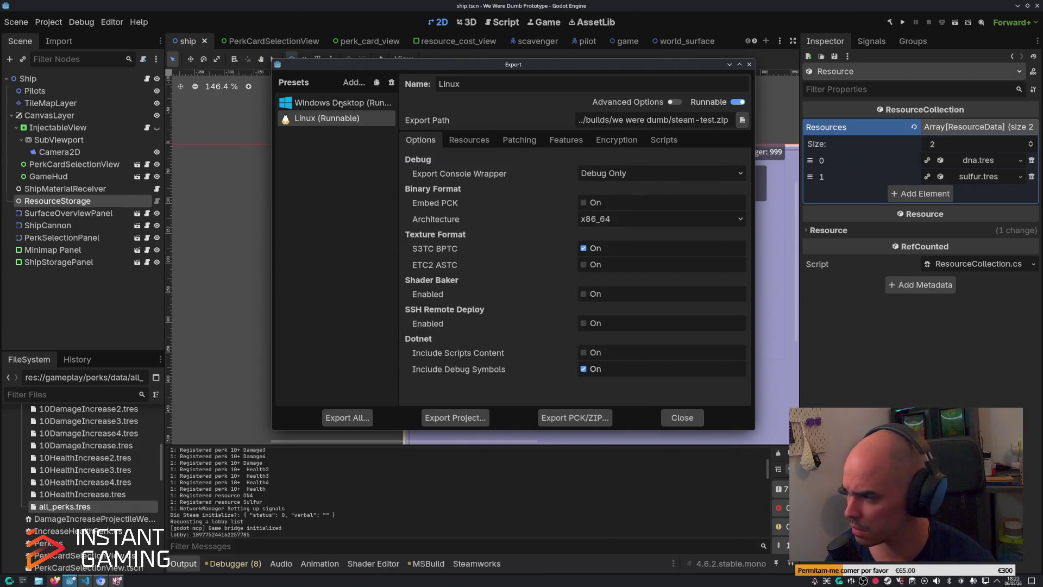
Step: Export the Windows Desktop build to steam-test-win.zip, overwriting it, then select the commented RegisterAllPerks call
left_click(341, 104)
left_click(446, 417)
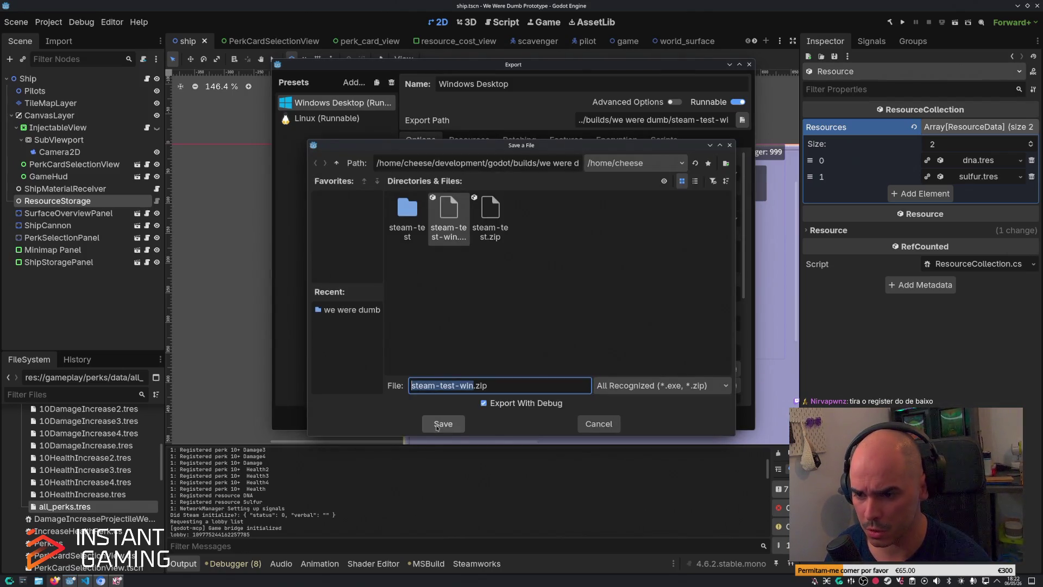
left_click(438, 424)
left_click(447, 305)
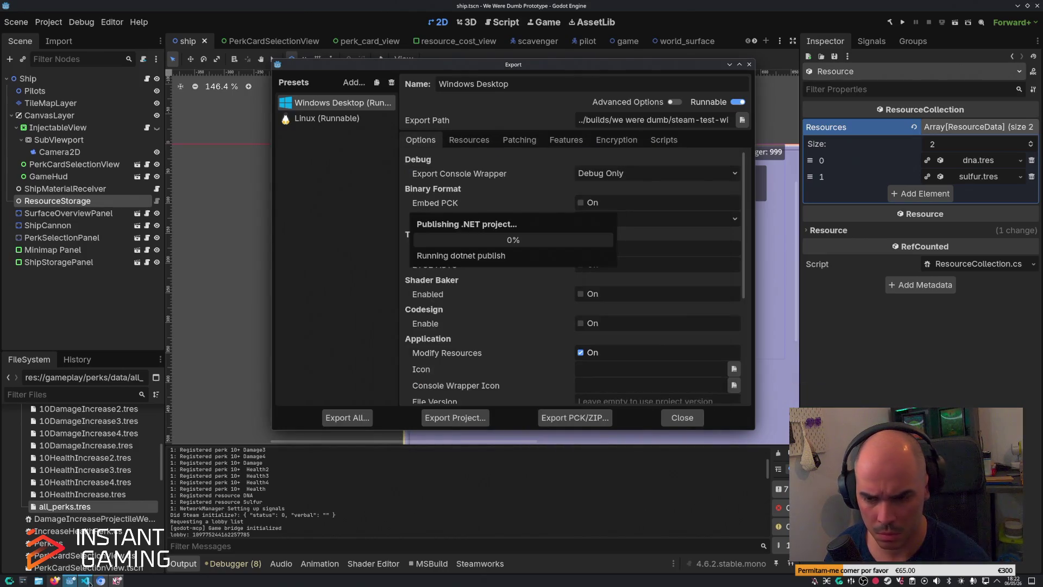
key("alt+Tab")
left_click_drag(420, 342, 273, 343)
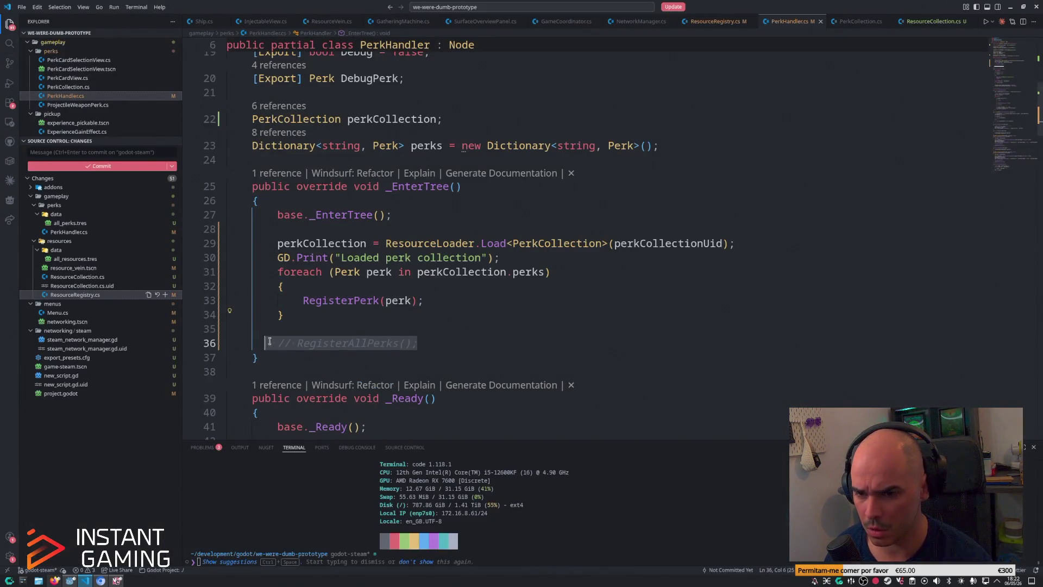
Step: Compare the commented-out RegisterAllResources call in ResourceRegistry.cs with PerkHandler.cs's registration loop
left_click(715, 21)
left_click(448, 412)
left_click_drag(448, 410, 271, 404)
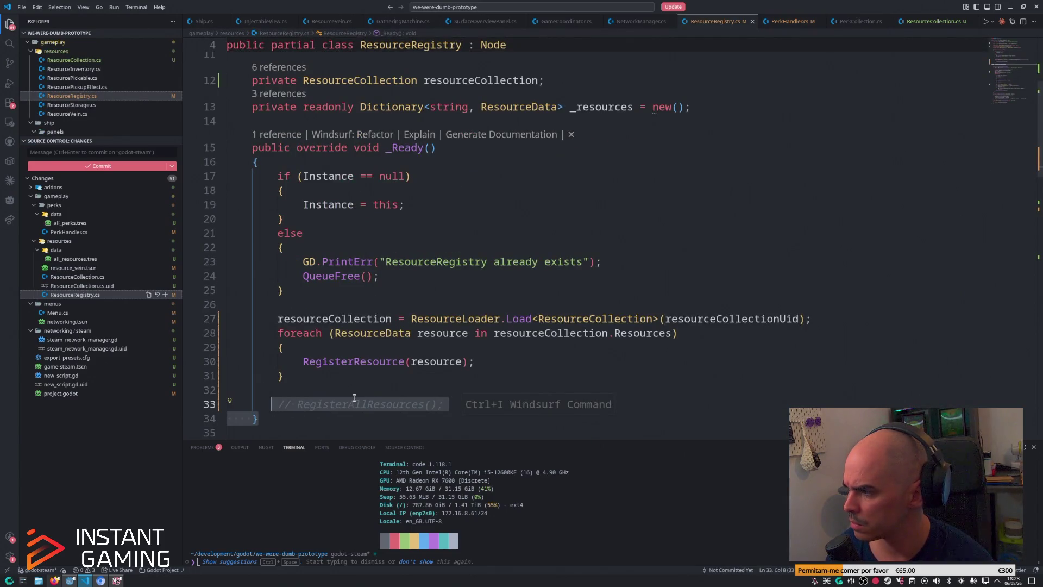
left_click(788, 21)
scroll(448, 365, "down", 6)
scroll(448, 365, "down", 4)
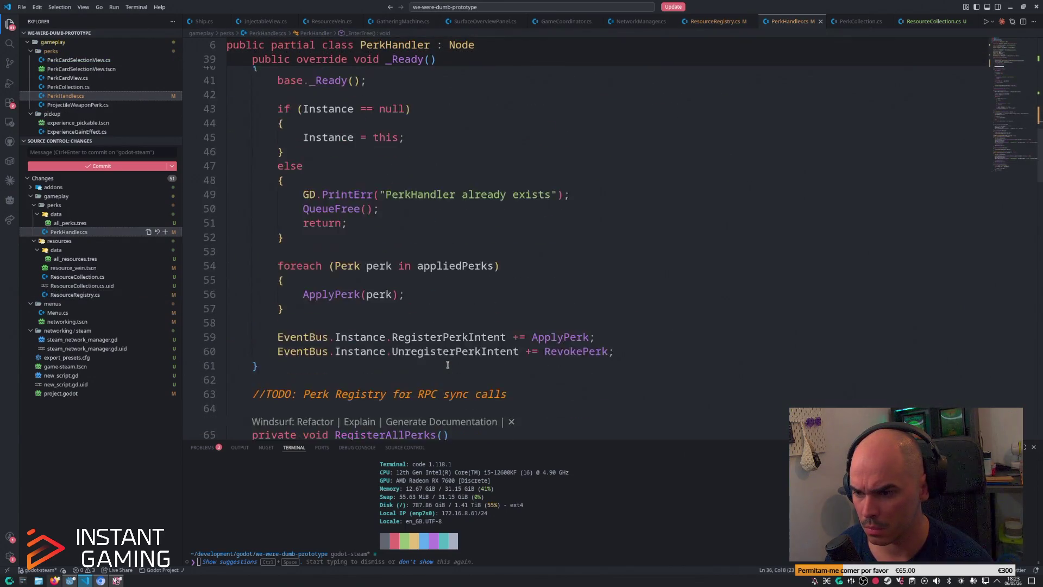
scroll(448, 359, "up", 6)
scroll(446, 350, "up", 2)
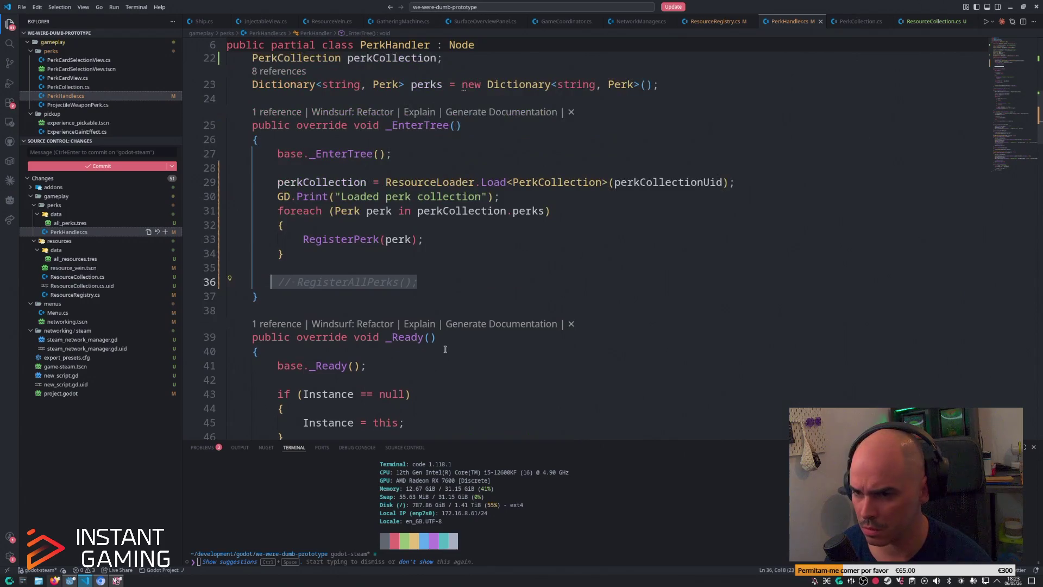
left_click(599, 212)
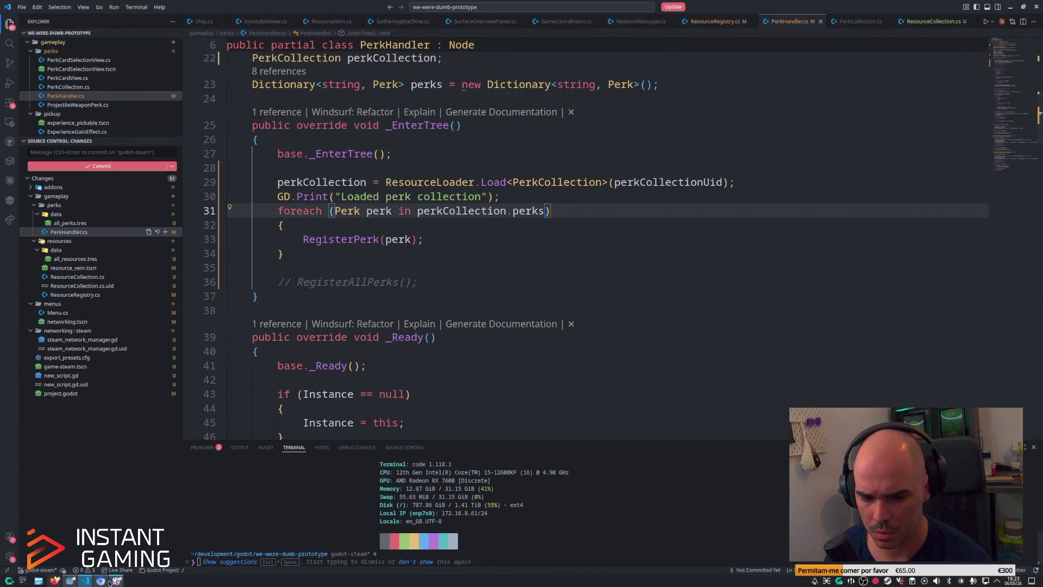
left_click(69, 581)
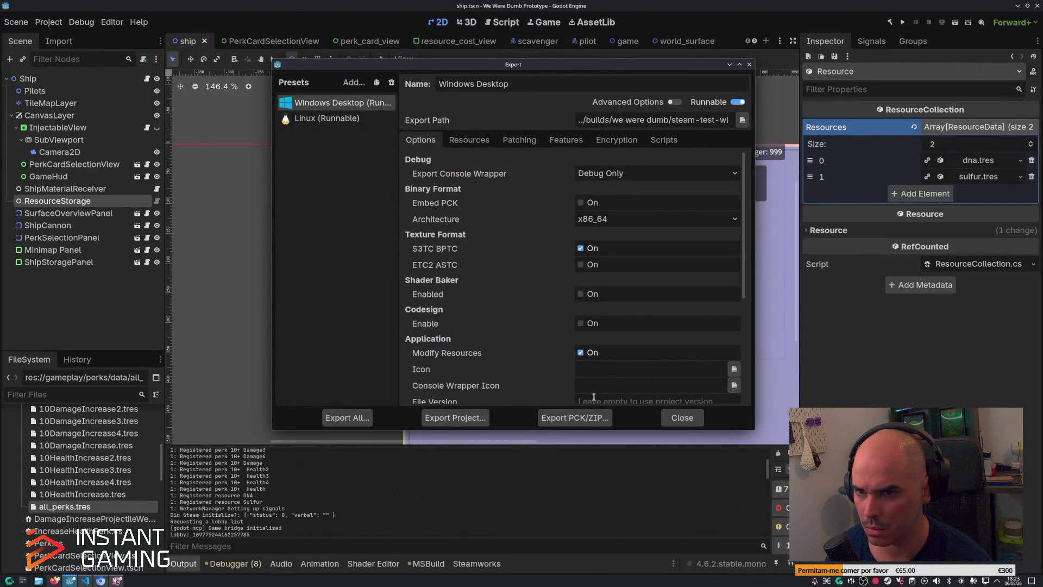
Step: Close the Export dialog to get back to ship.tscn
left_click(683, 417)
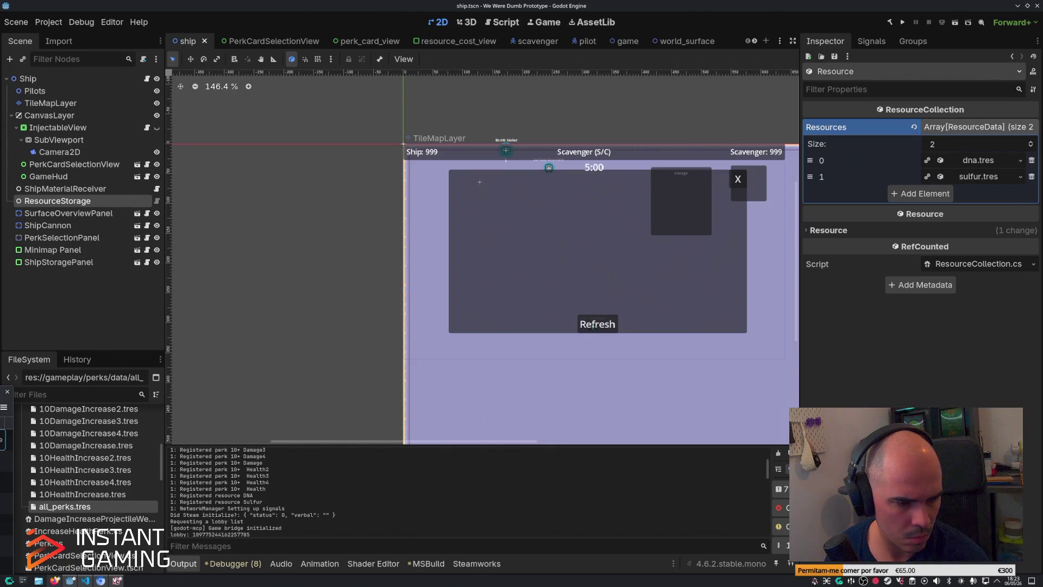
key("ctrl+alt+t")
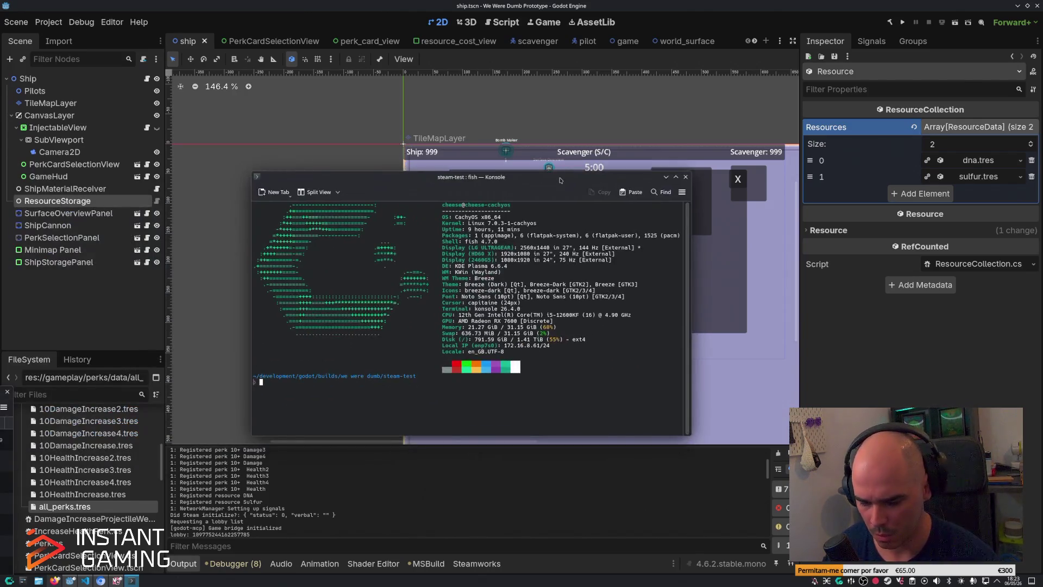
type("./st")
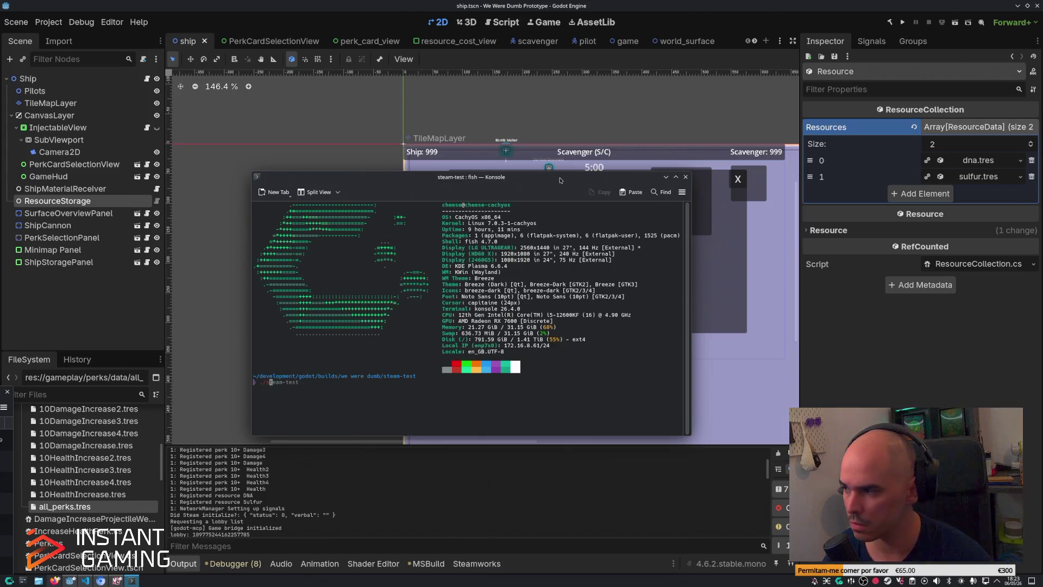
key("Tab")
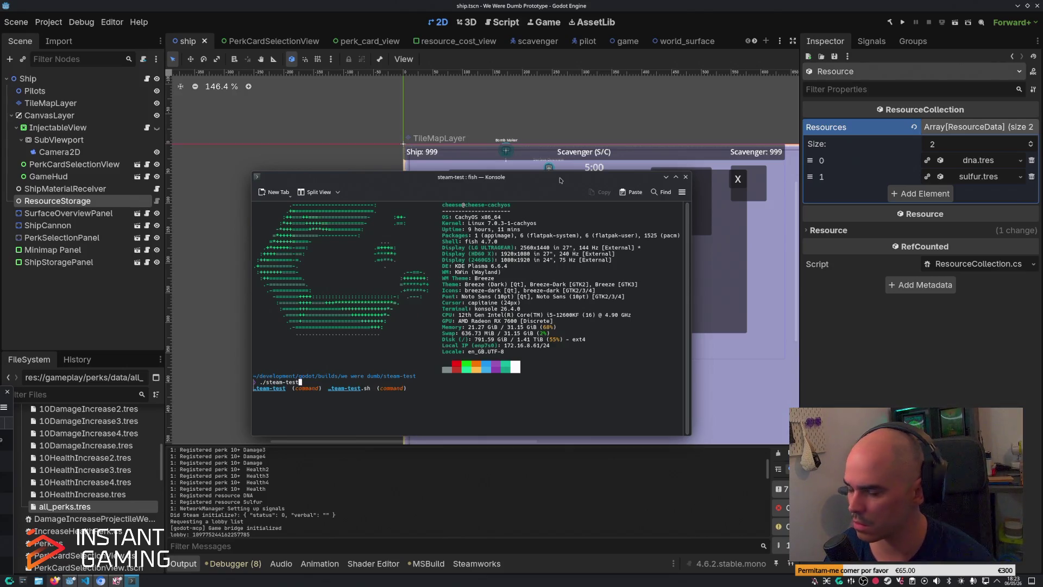
key("Return")
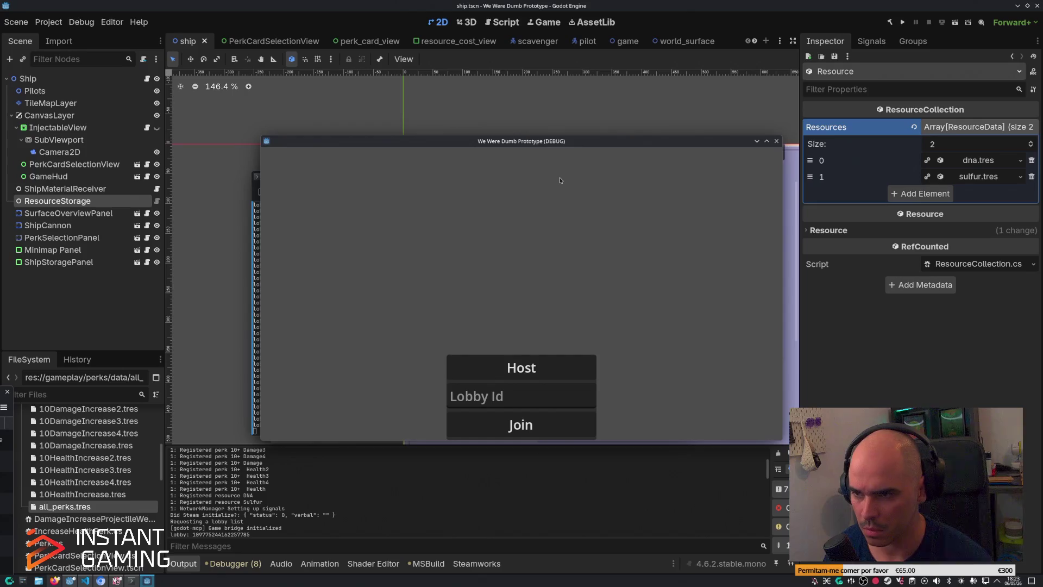
left_click_drag(583, 151, 782, 187)
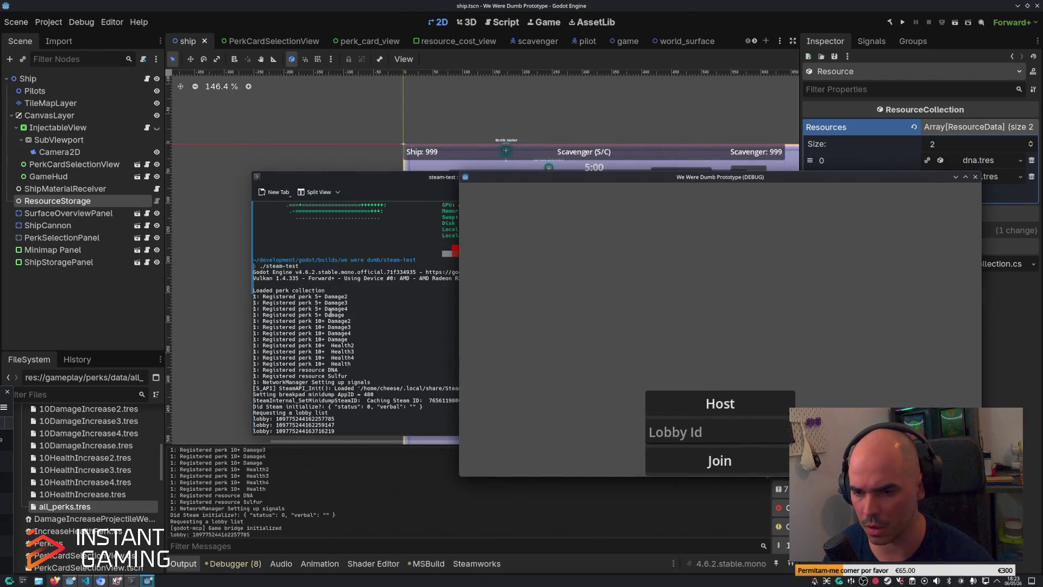
left_click(975, 176)
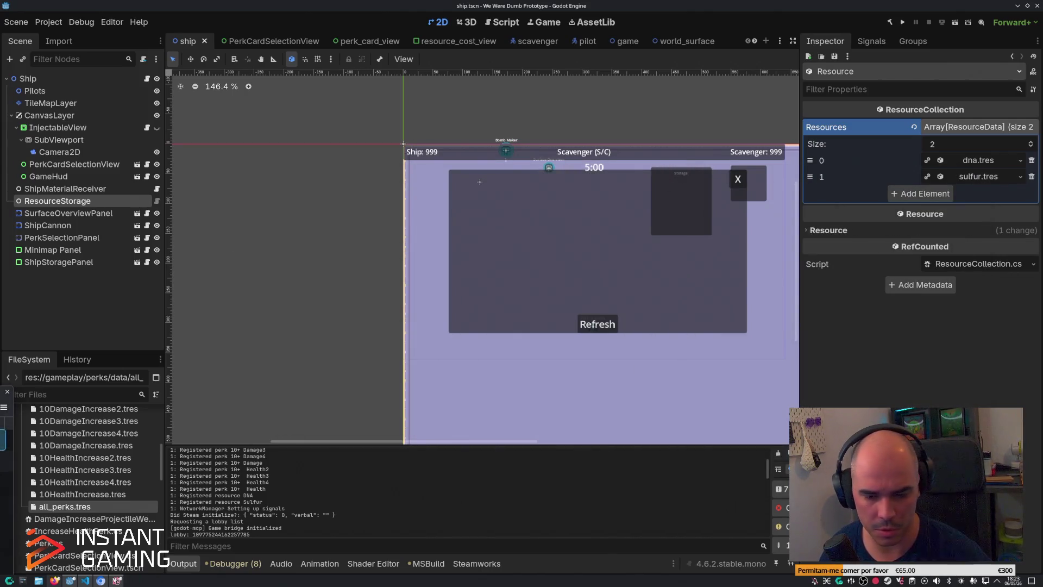
Step: Upload steam-test-win.zip and steam-test.zip on the itch.io Edit game page
left_click(101, 580)
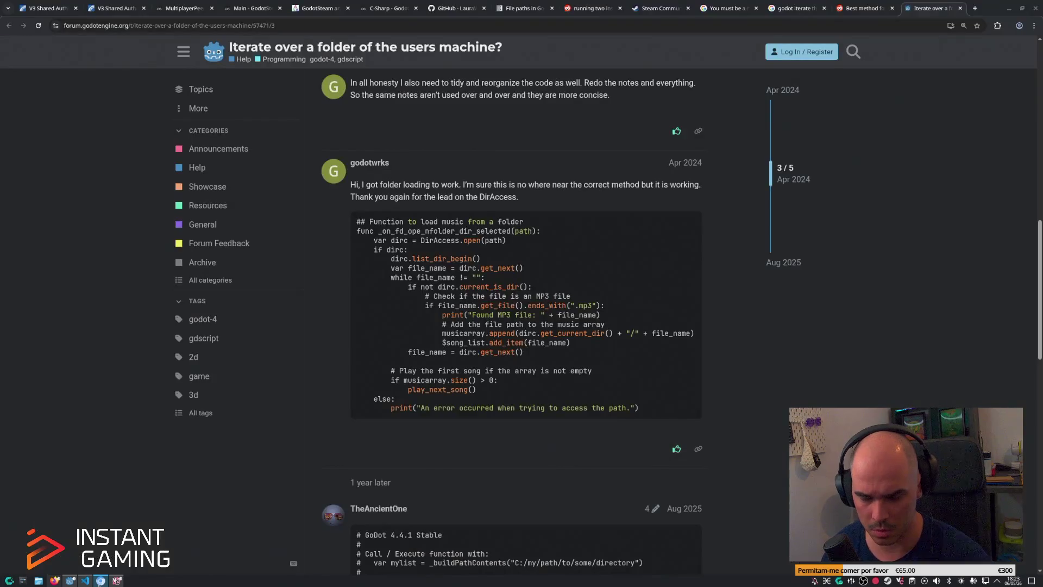
left_click(70, 580)
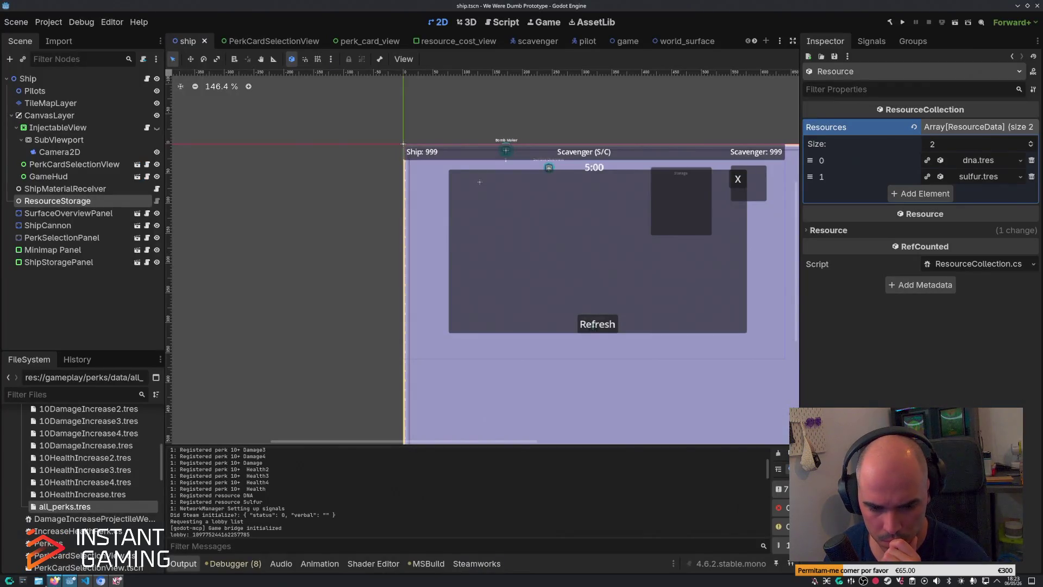
left_click(54, 581)
left_click(416, 362)
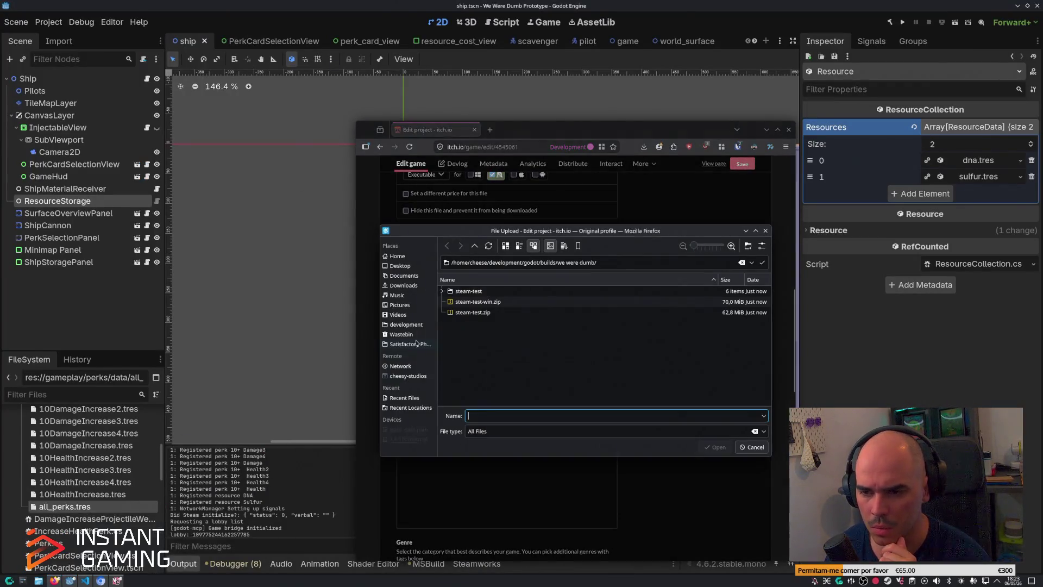
double_click(471, 302)
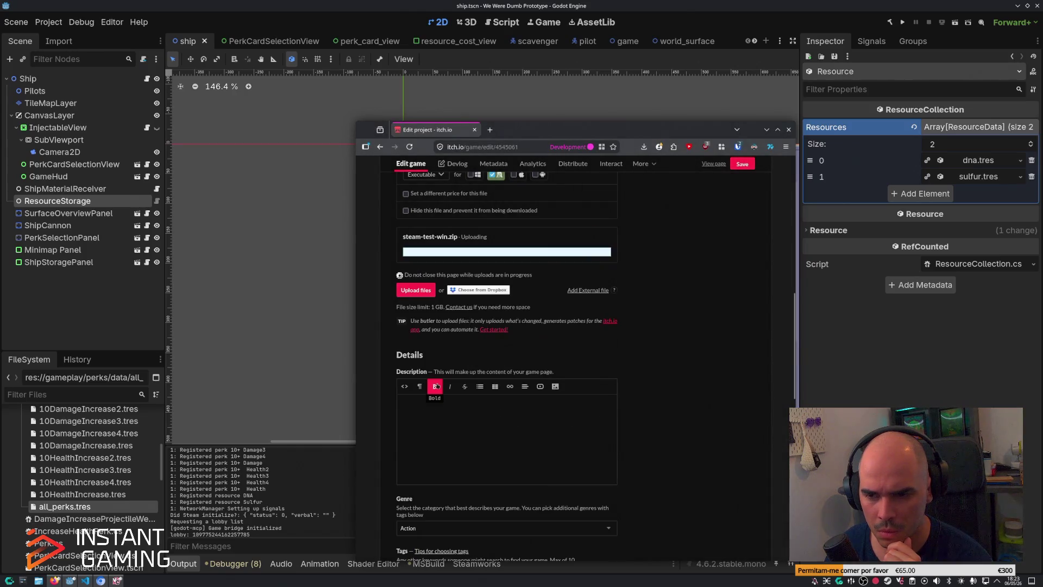
left_click(417, 290)
double_click(477, 317)
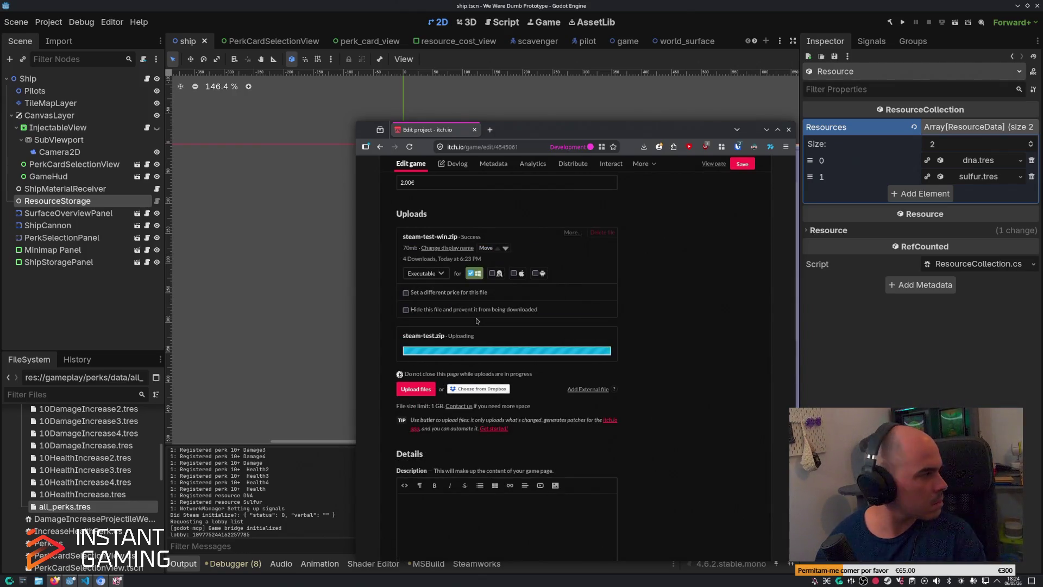
Step: Save the itch.io project changes and return to the Godot editor
scroll(662, 224, "down", 4)
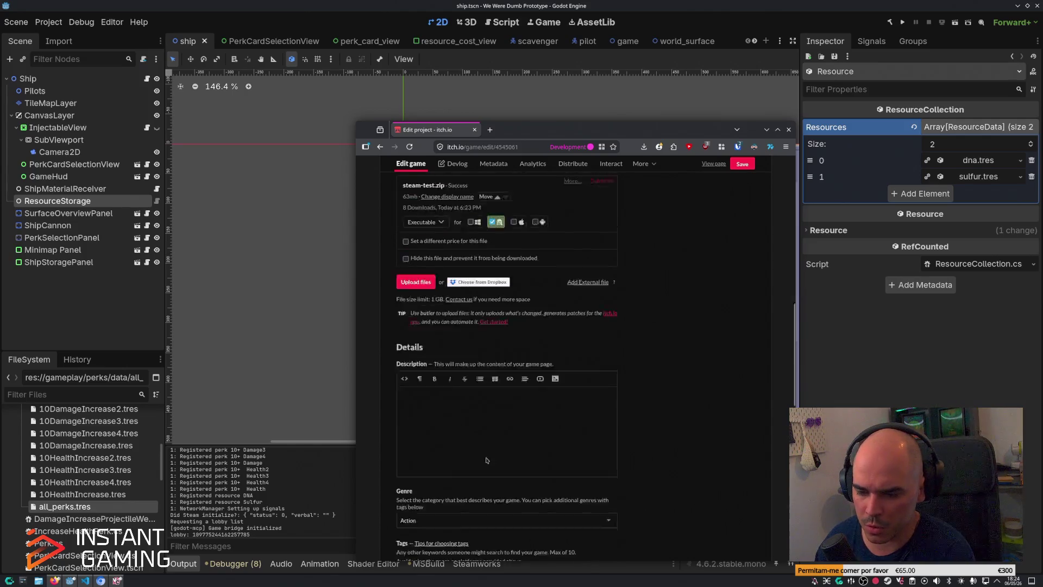
left_click(741, 166)
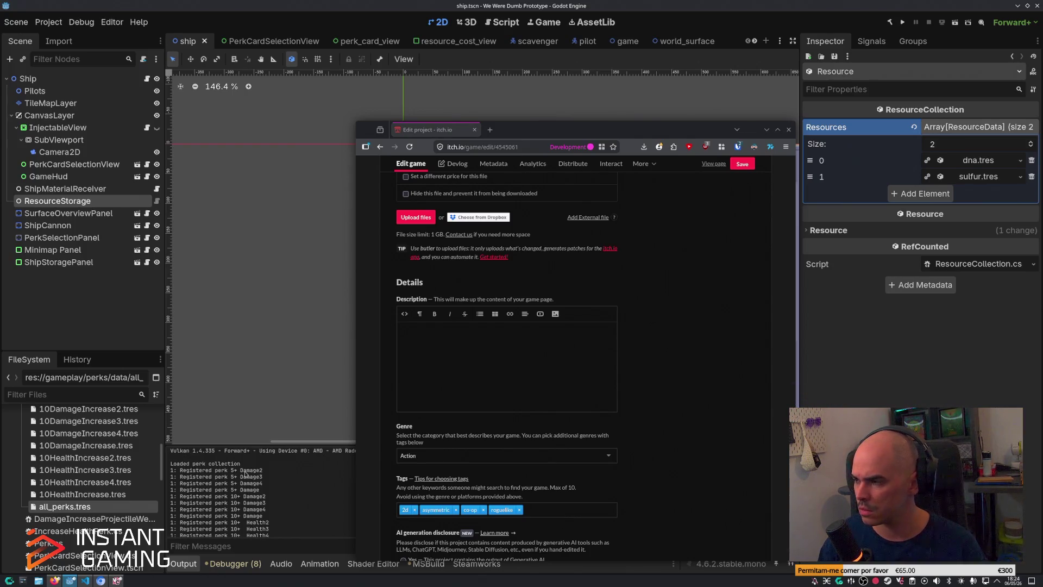
left_click(245, 473)
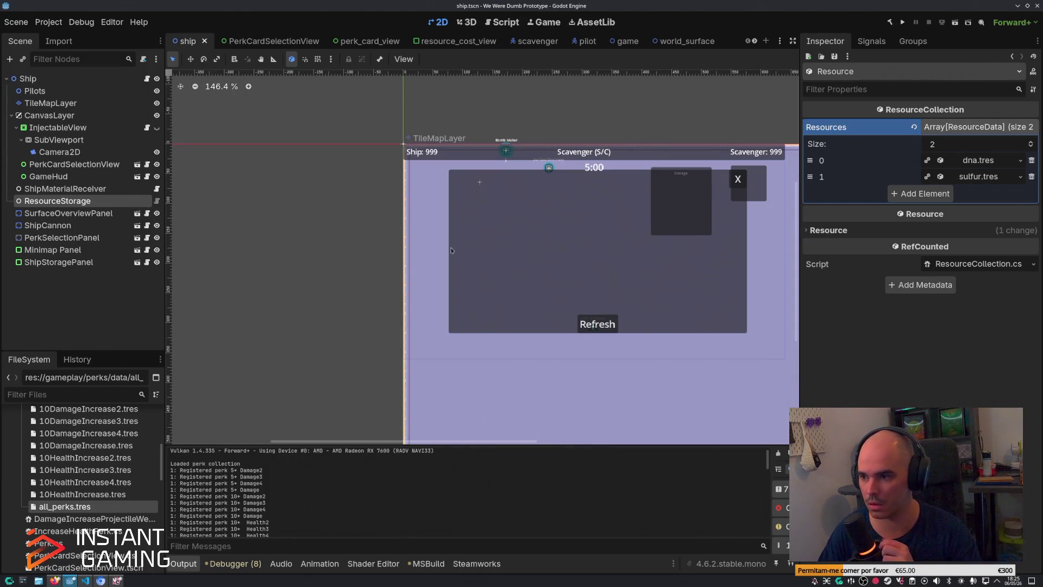
Step: Build and run the game with F5 to reach the Host/Join lobby menu
key("F5")
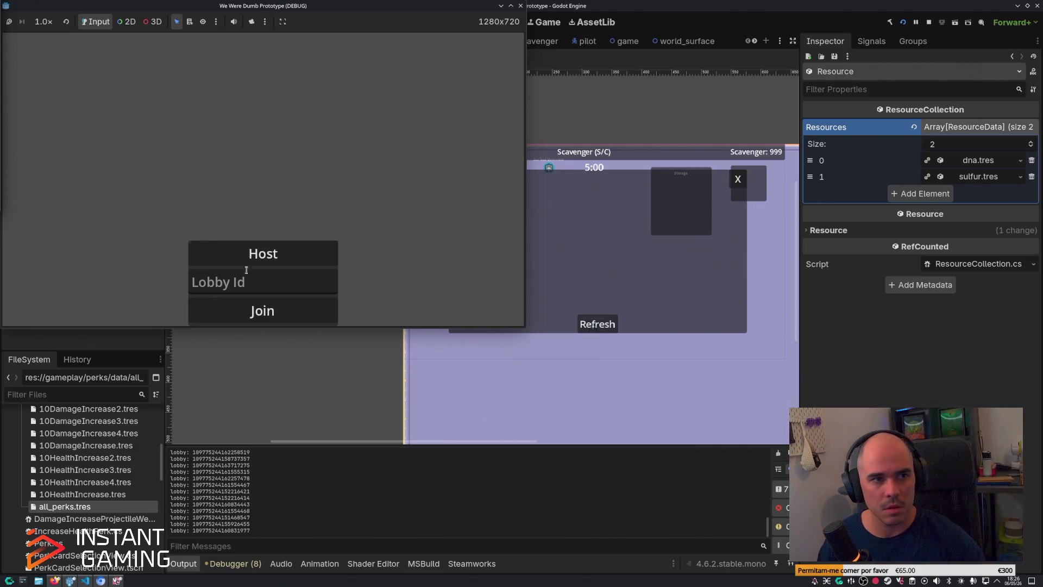
Step: Paste the teammate's lobby ID, join the two-player Steam lobby, then bring up Discord
left_click(243, 291)
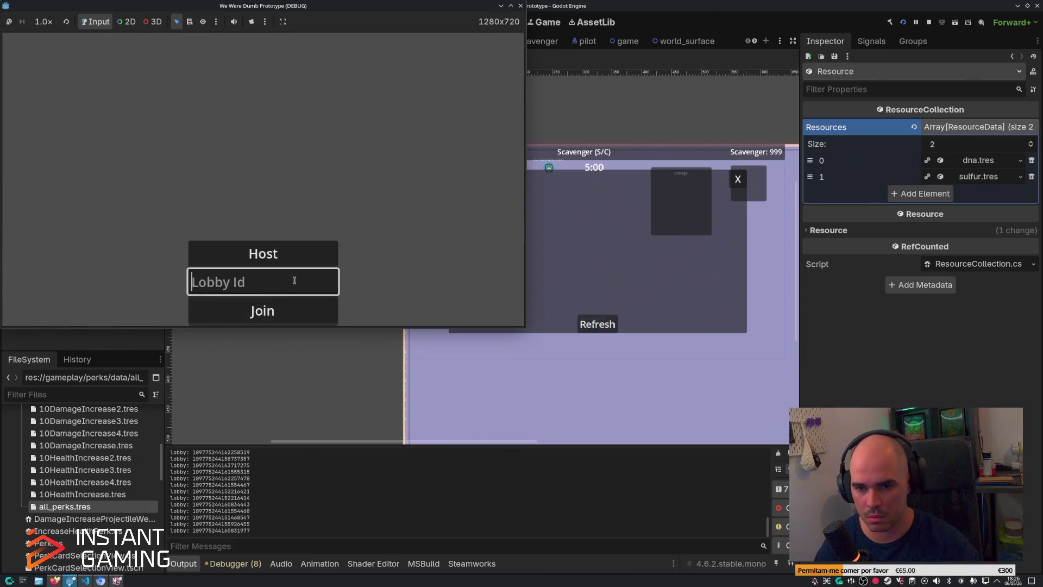
key("ctrl+v")
left_click(276, 317)
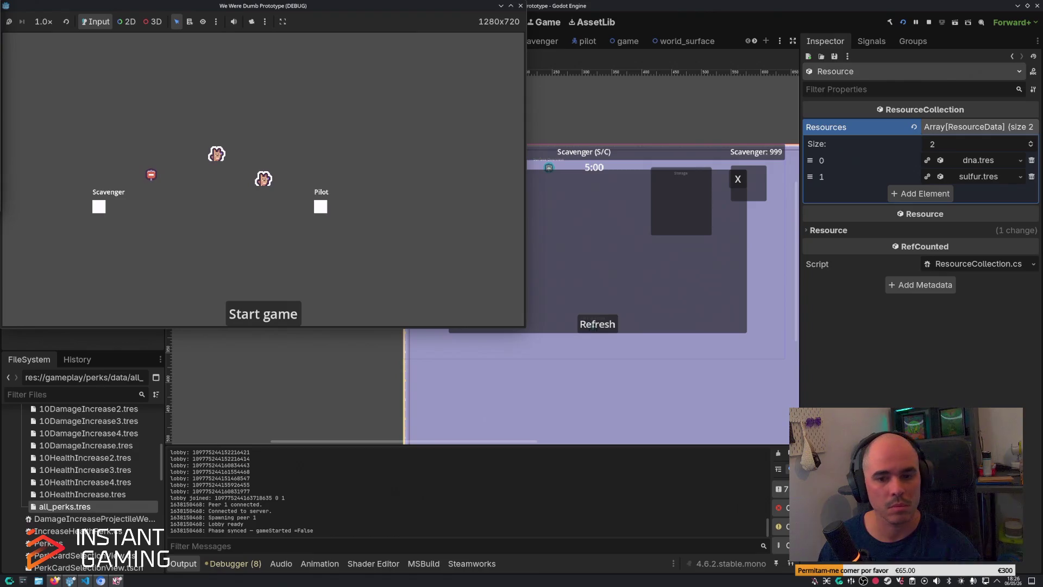
left_click(117, 580)
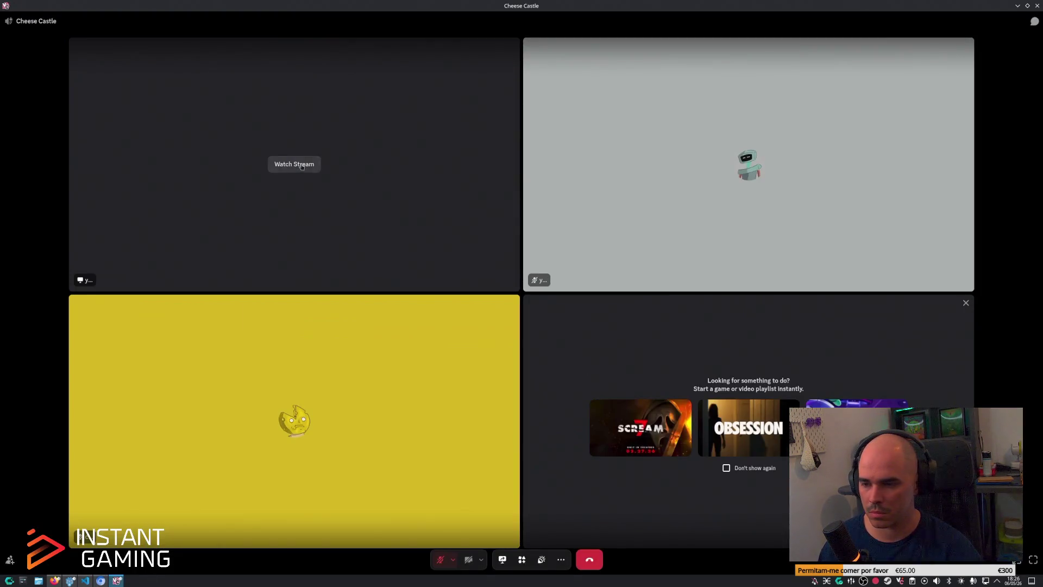
Step: Open the teammate's screen share and shrink it to the upper right beside the game
left_click(294, 163)
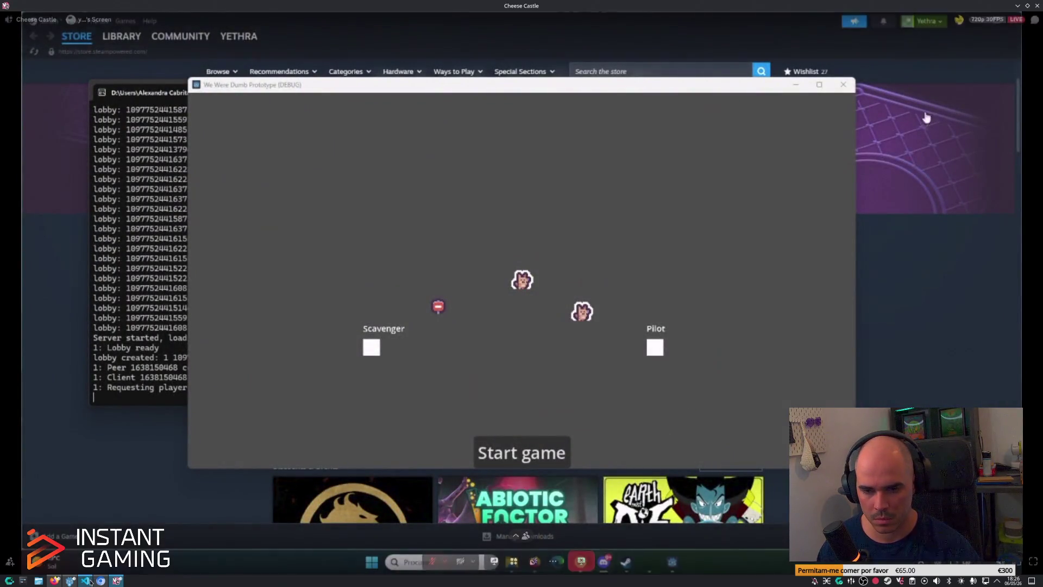
mouse_move(596, 6)
left_mouse_down()
mouse_move(842, 212)
mouse_move(831, 90)
left_mouse_up()
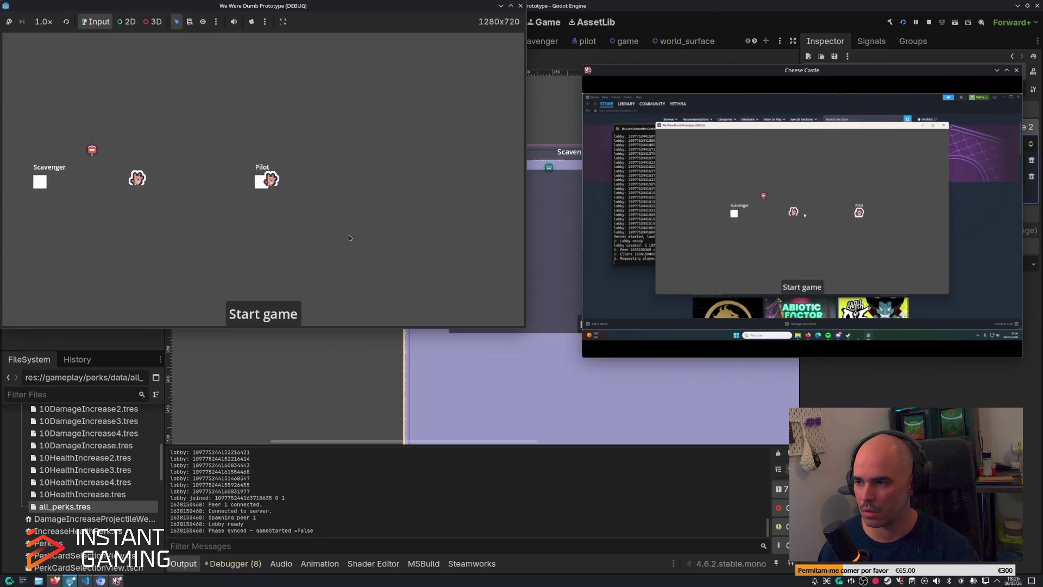
Step: Claim the Pilot role and walk the pilot to the Surface Overview station
key("e")
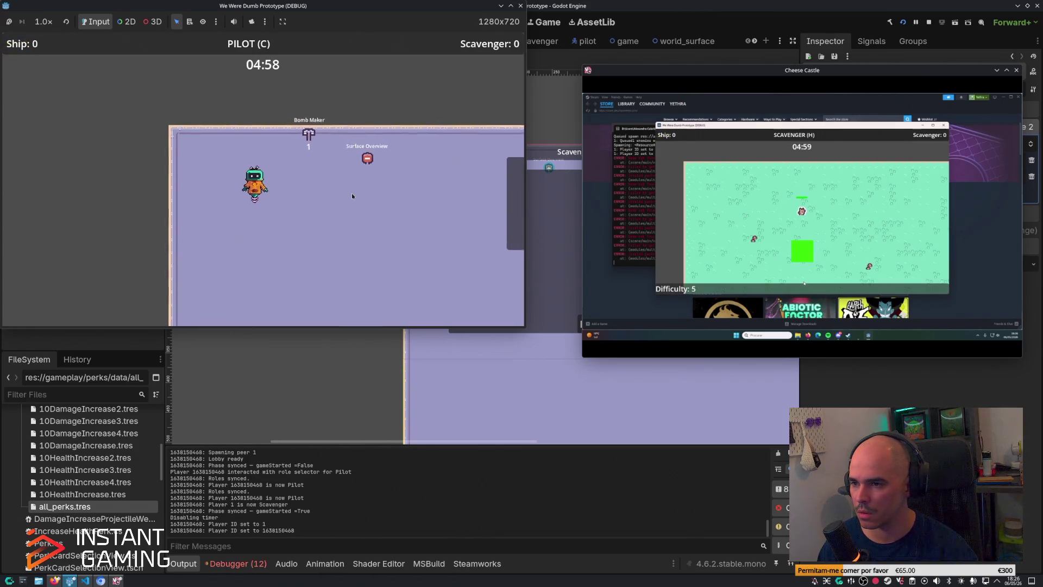
key("d")
key("s")
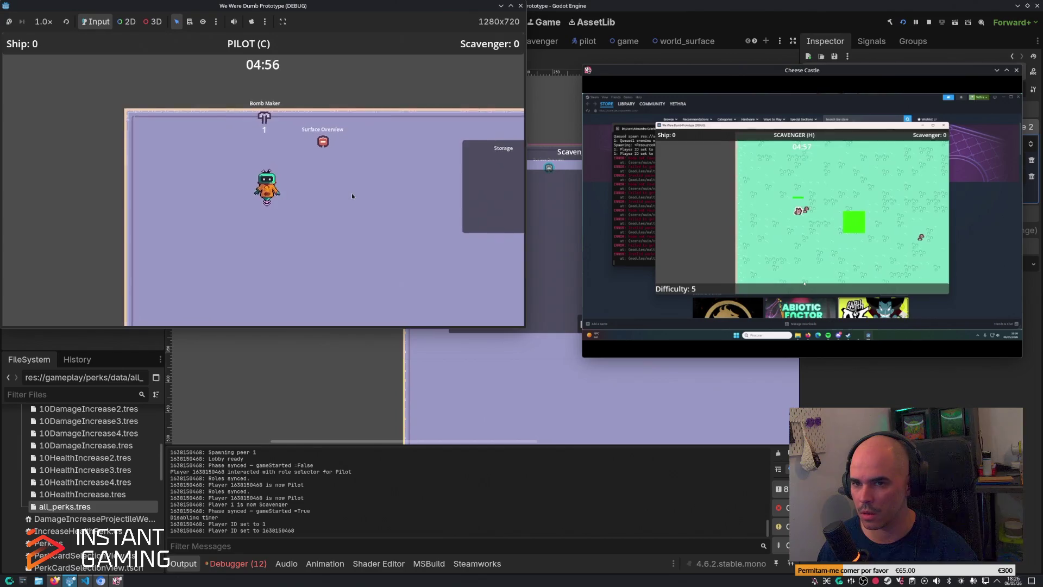
key("d")
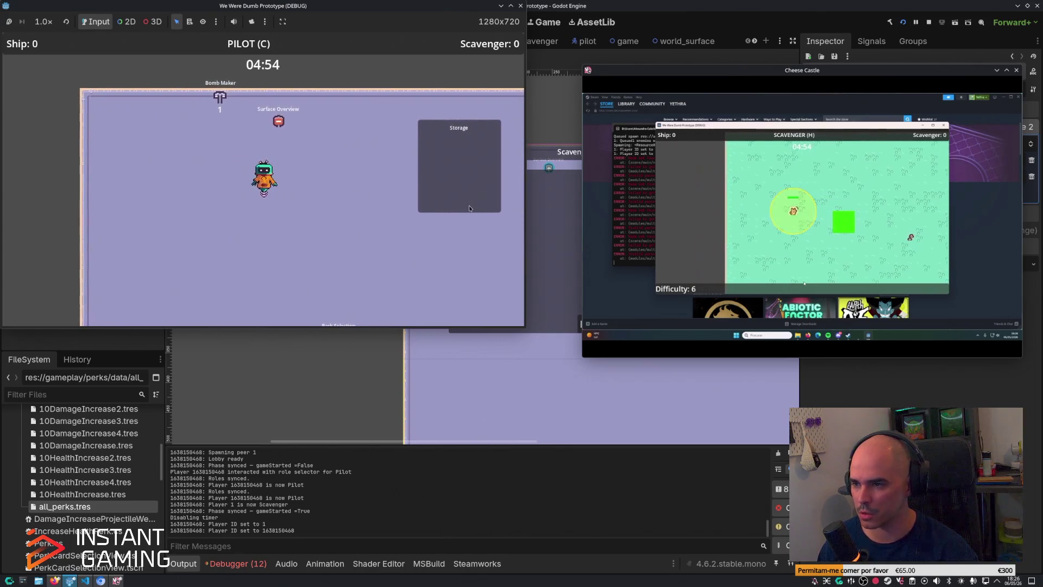
key("w")
key("d")
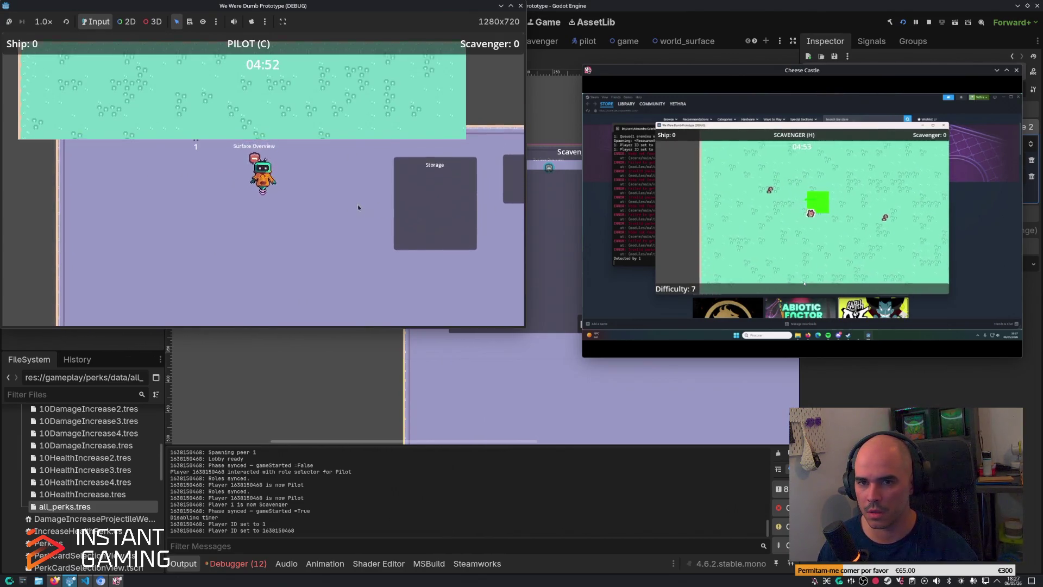
Step: Target two Sulfur veins, load the Bomb Maker and fire a bomb onto the surface
left_click(214, 114)
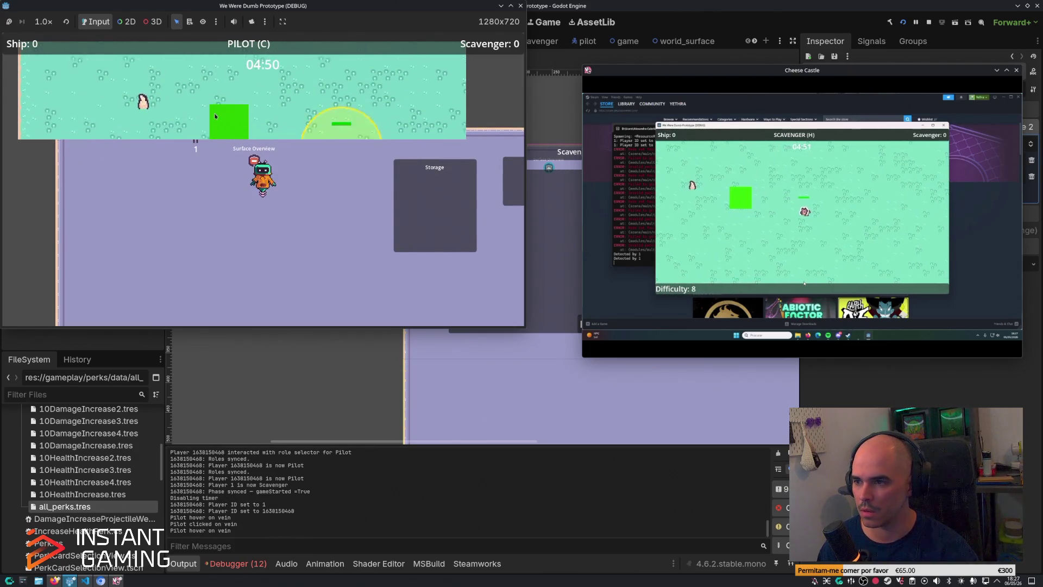
left_click(239, 117)
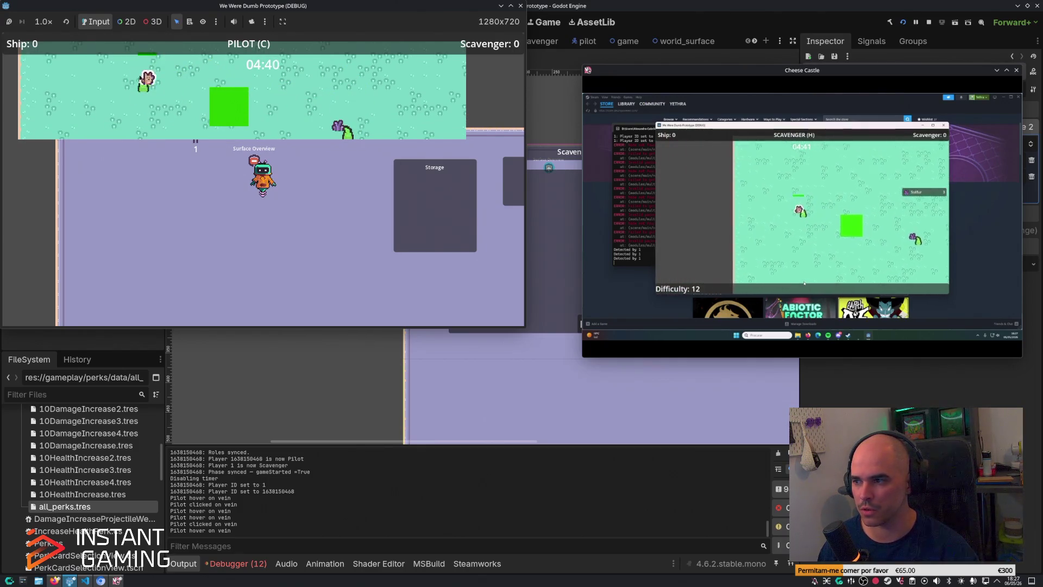
key("a")
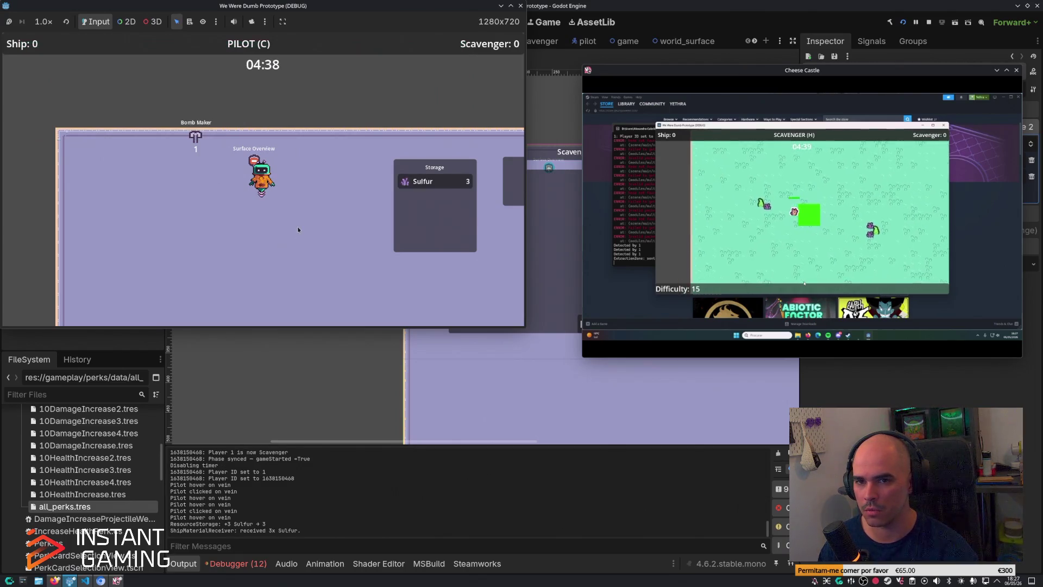
key("d")
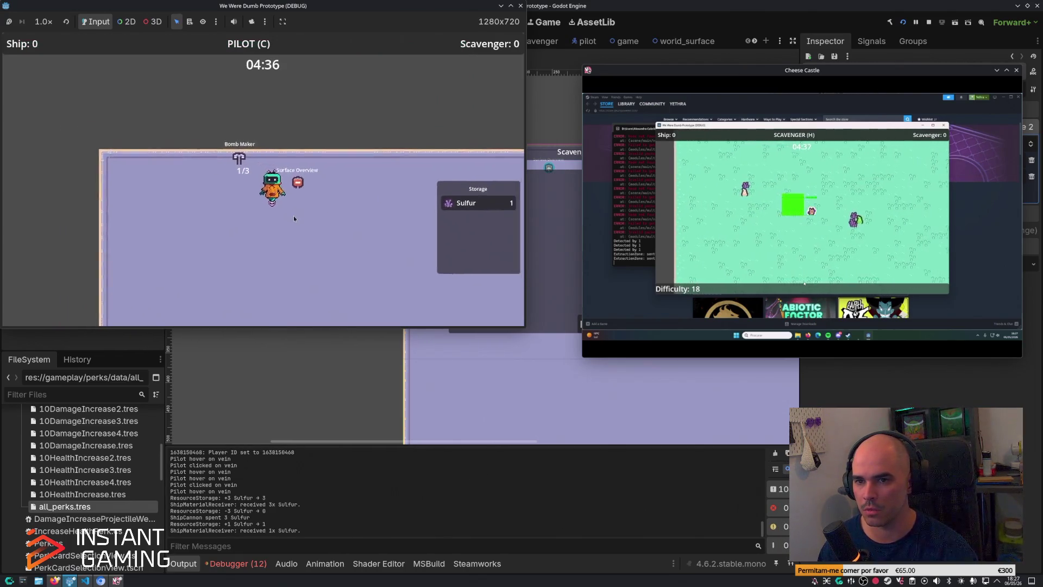
left_click(239, 110)
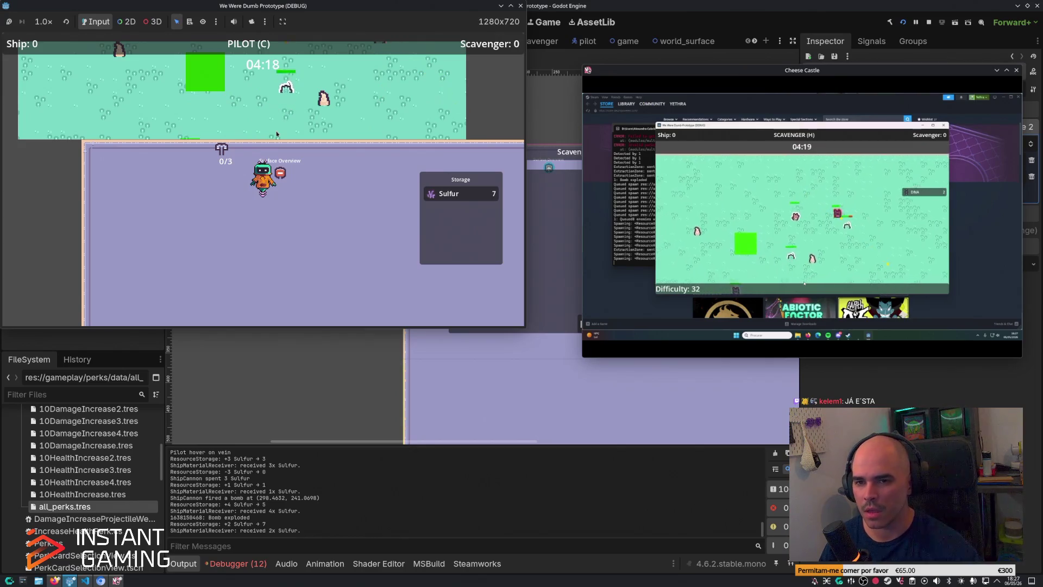
Step: Walk the pilot to Perk Selection and choose the 10+ Health perk
key("e")
key("s")
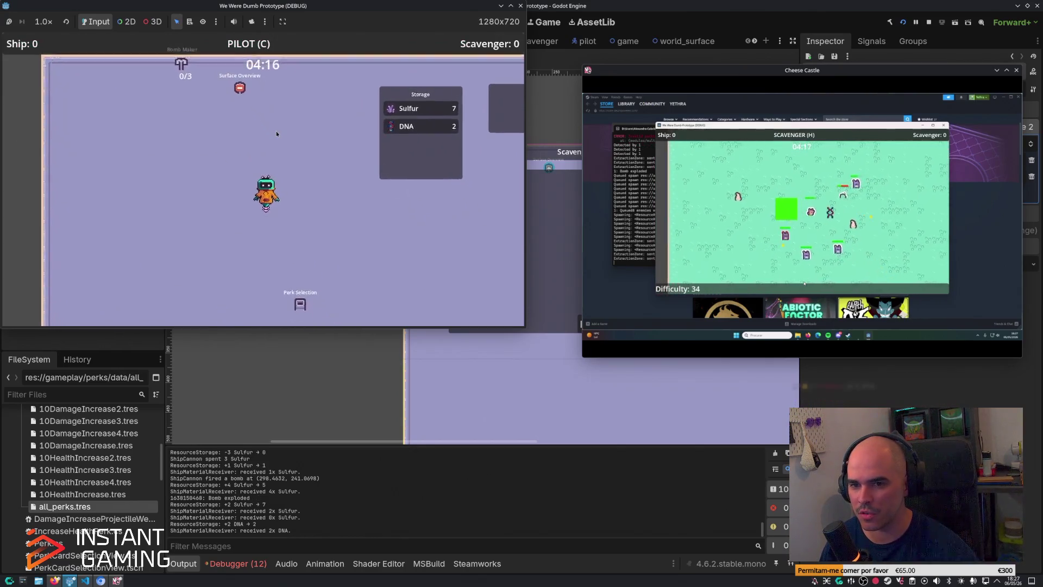
key("s")
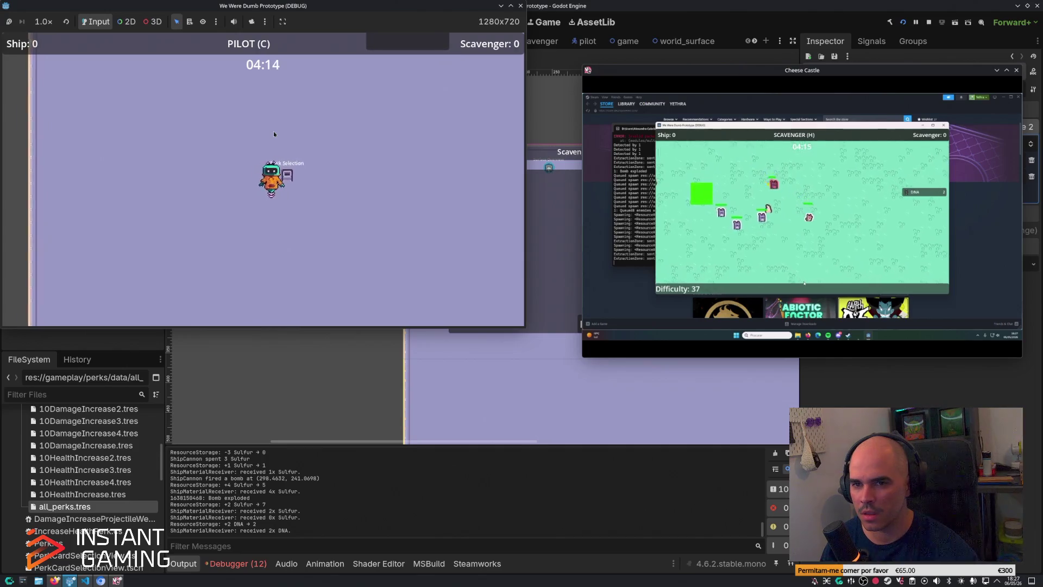
key("e")
left_click(365, 244)
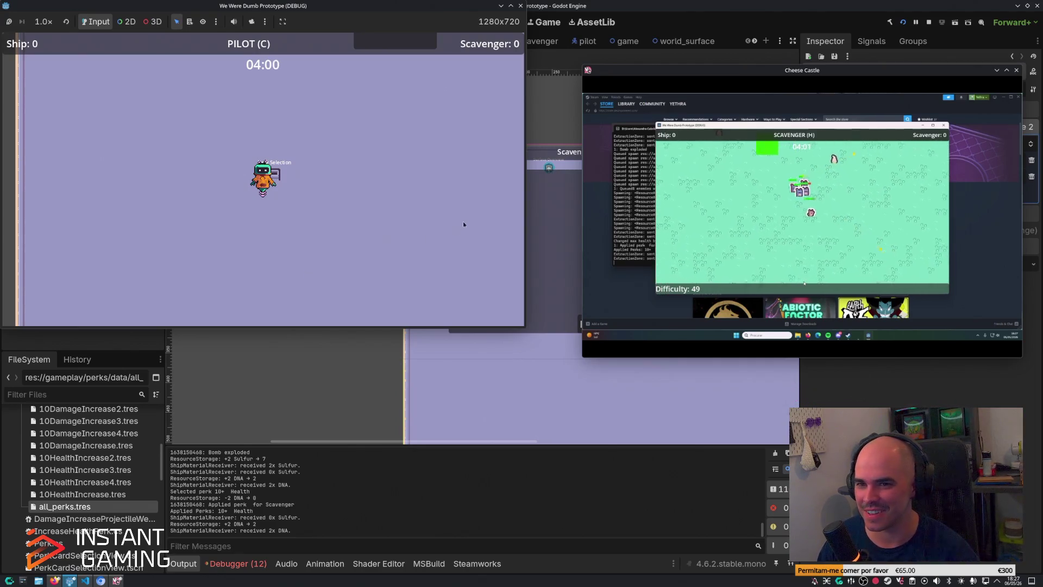
Step: Return to the perk cards and choose the 10+ Damage4 perk
key("w")
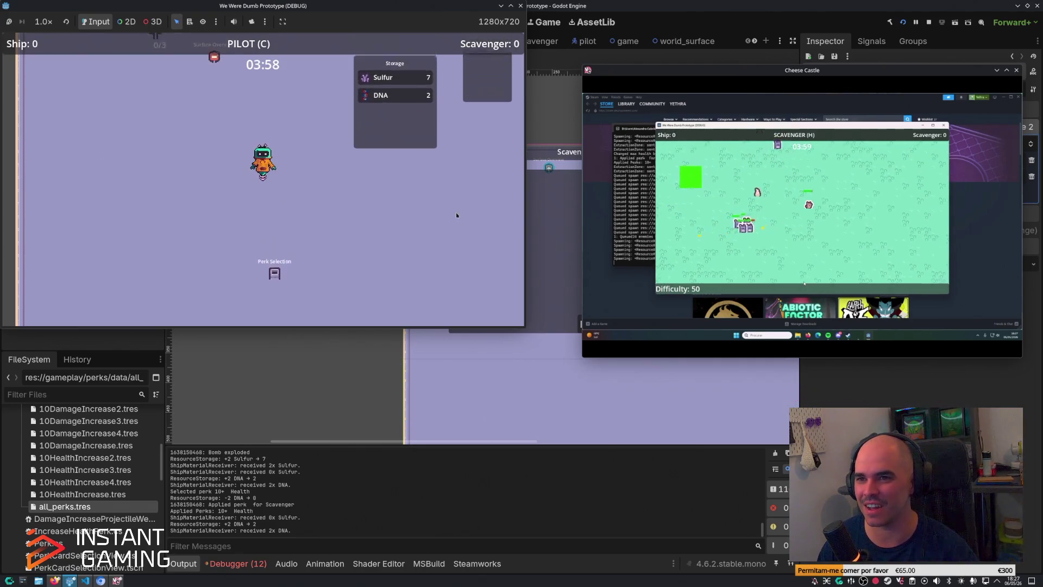
key("w")
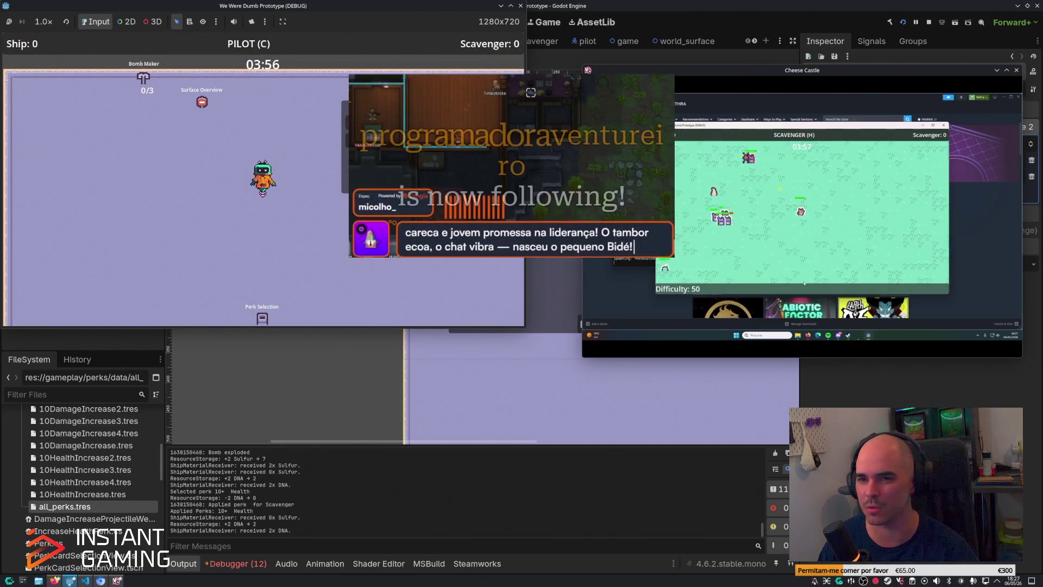
key("s")
key("e")
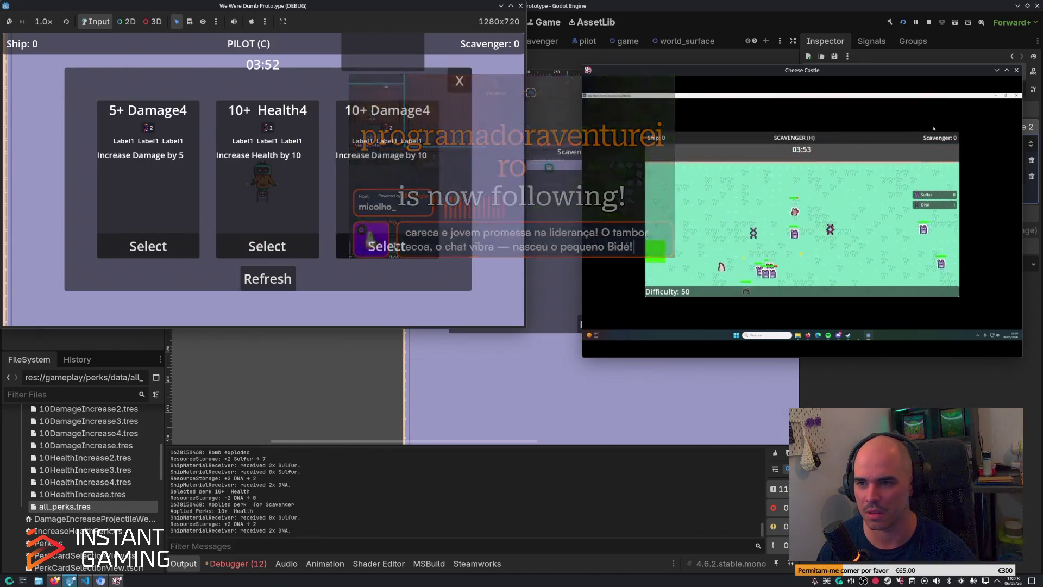
left_click(395, 157)
Step: Load Sulfur into the Bomb Maker and fire a bomb at the enemy cluster
key("w")
key("a")
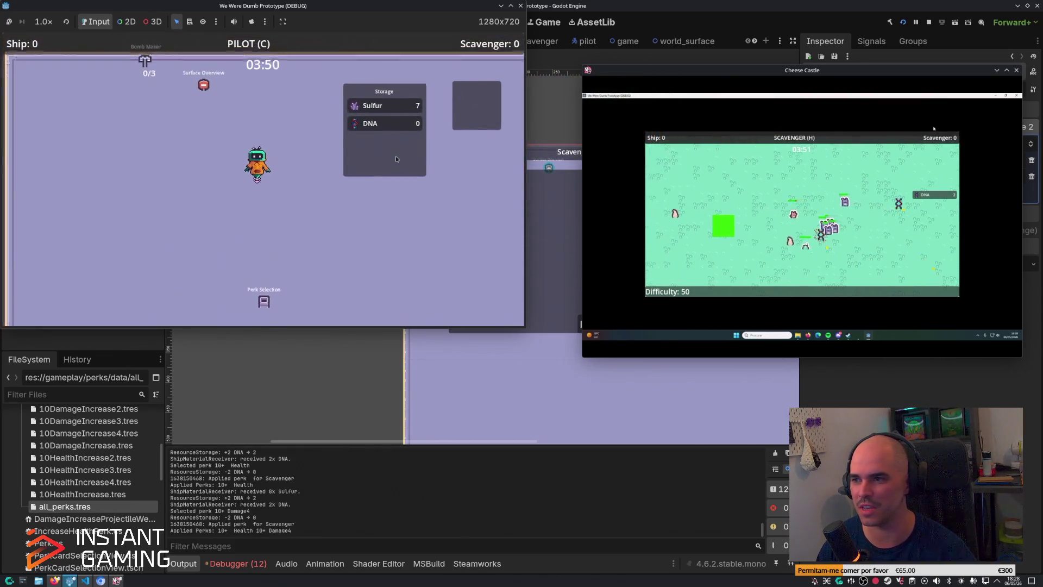
key("e")
key("e")
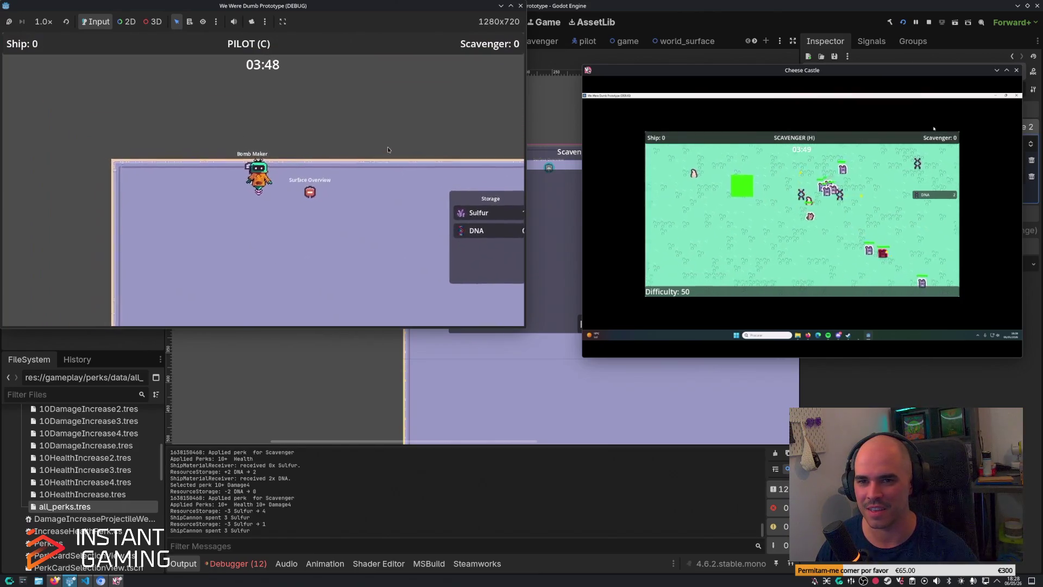
key("d")
key("e")
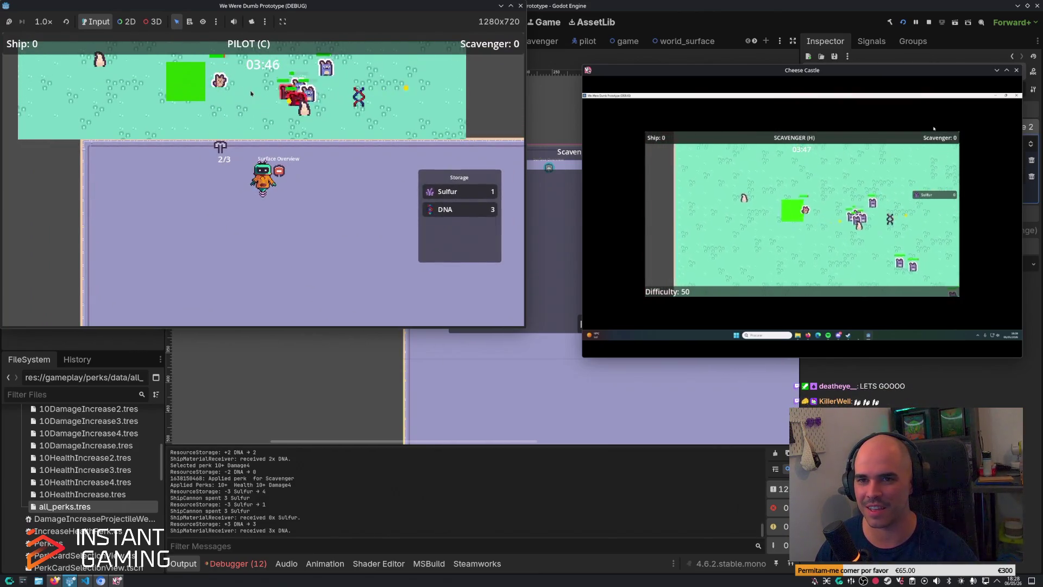
left_click(247, 105)
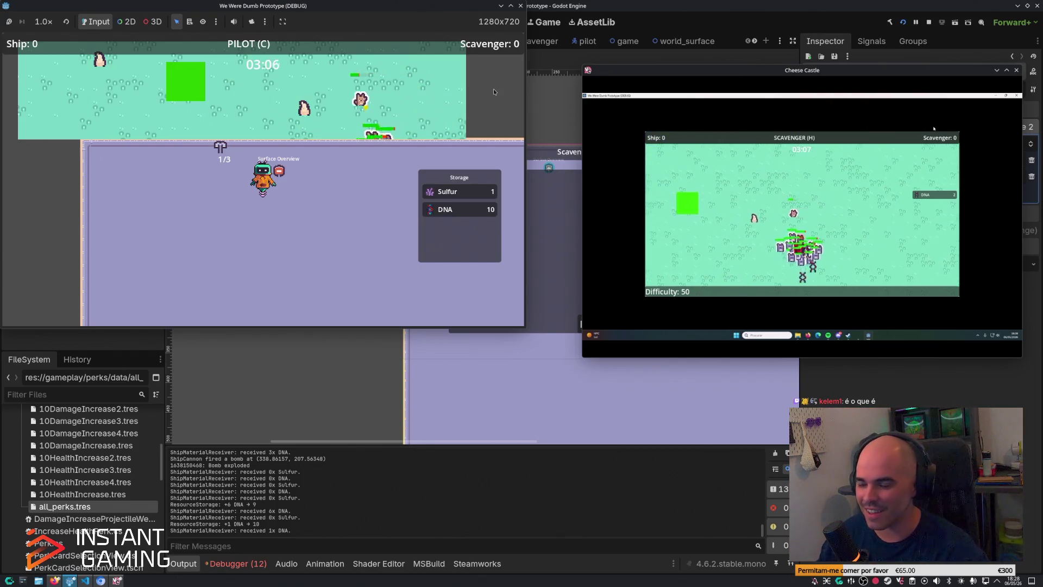
Step: Walk back to the surface overview and quit the game once the round is lost
key("s")
key("s")
key("d")
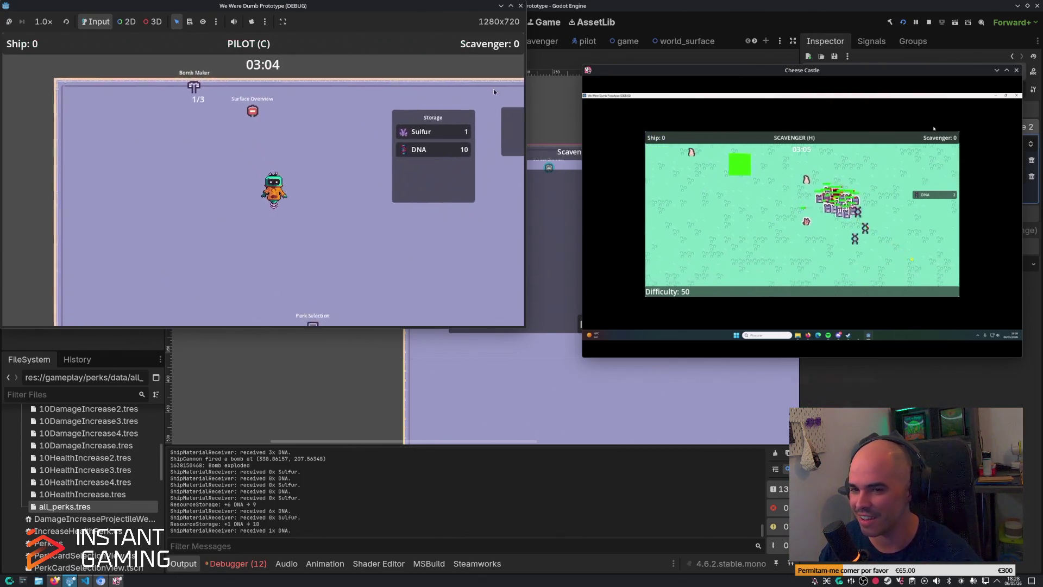
key("w")
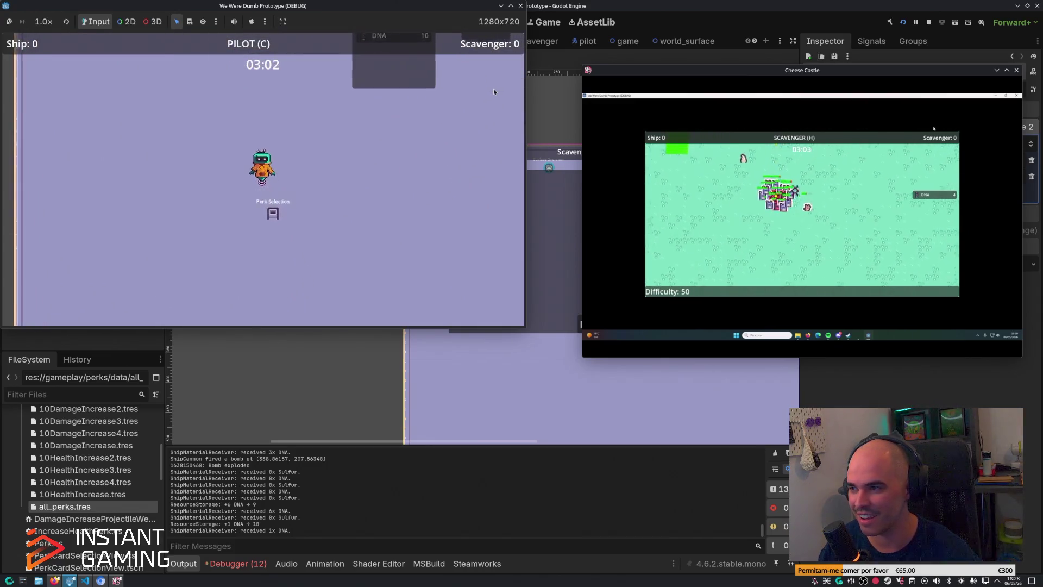
key("a")
key("w")
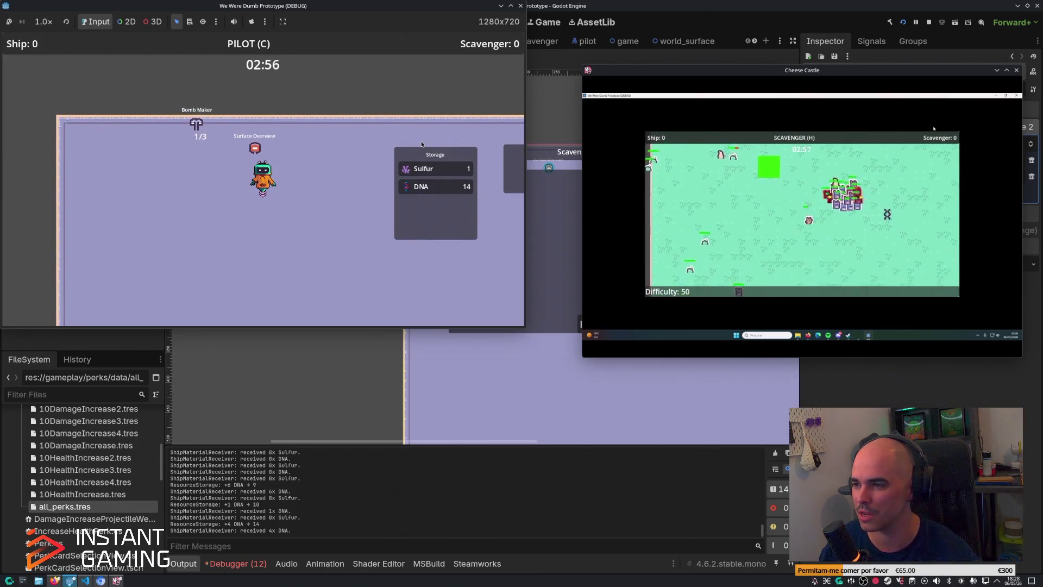
key("w")
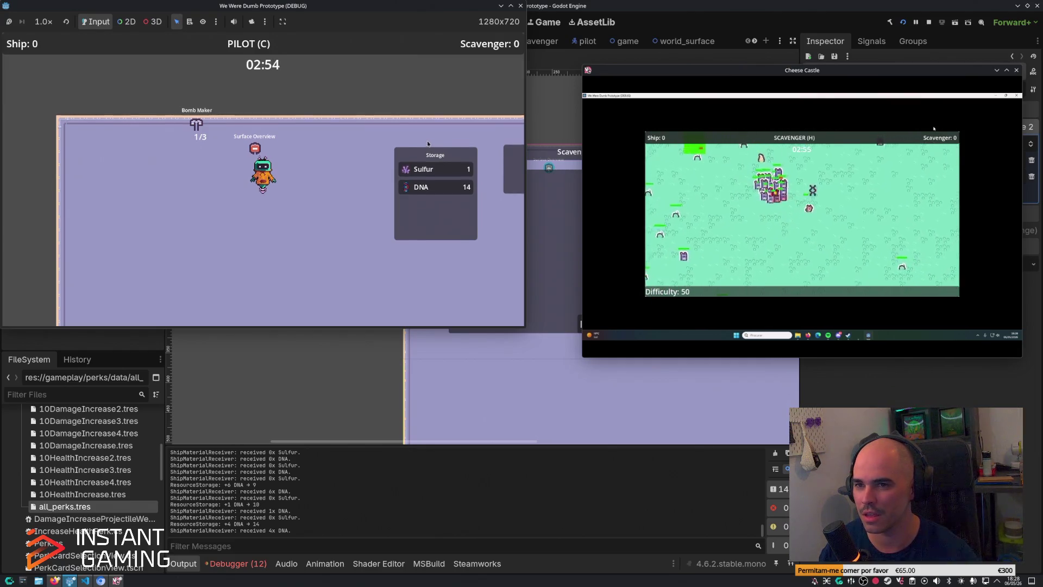
key("e")
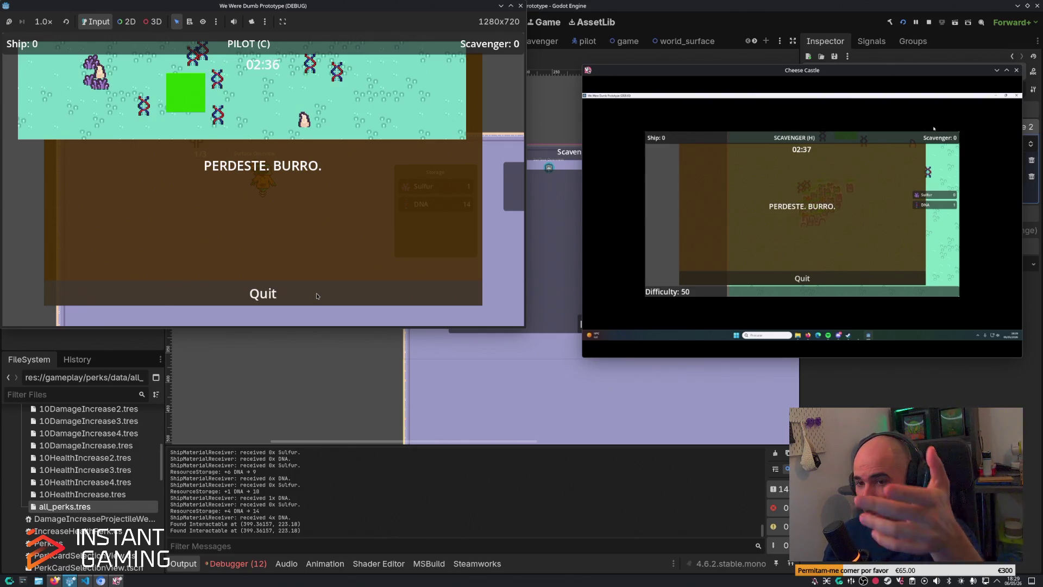
left_click(335, 286)
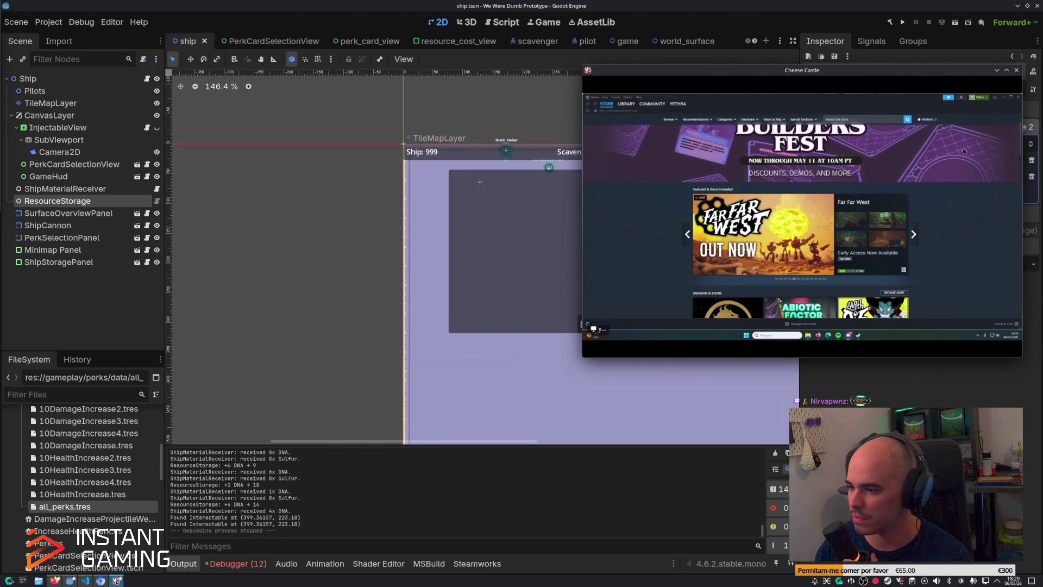
Step: Close the Discord call window covering the Godot ship scene editor
left_click(1017, 70)
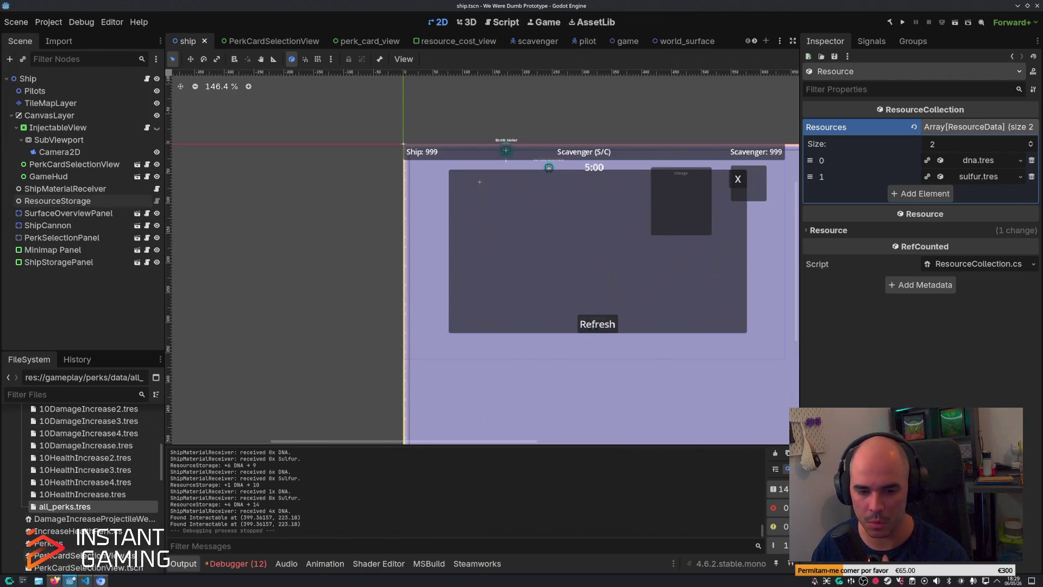
left_click(85, 581)
Step: Scroll PerkHandler.cs to RegisterAllPerks and select the ListDirBegin loop body through line 88
scroll(484, 274, "down", 10)
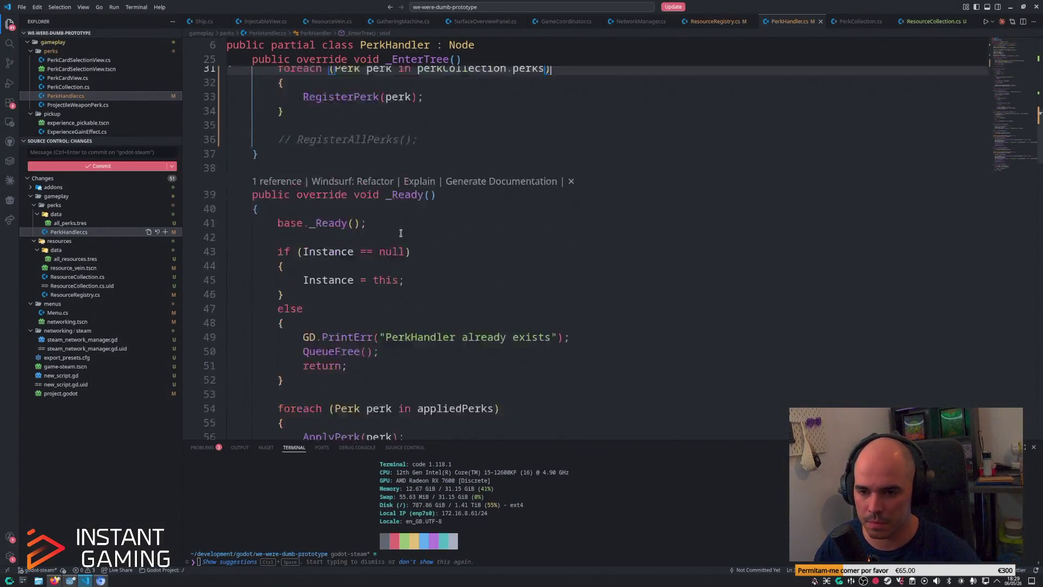
scroll(402, 250, "down", 1)
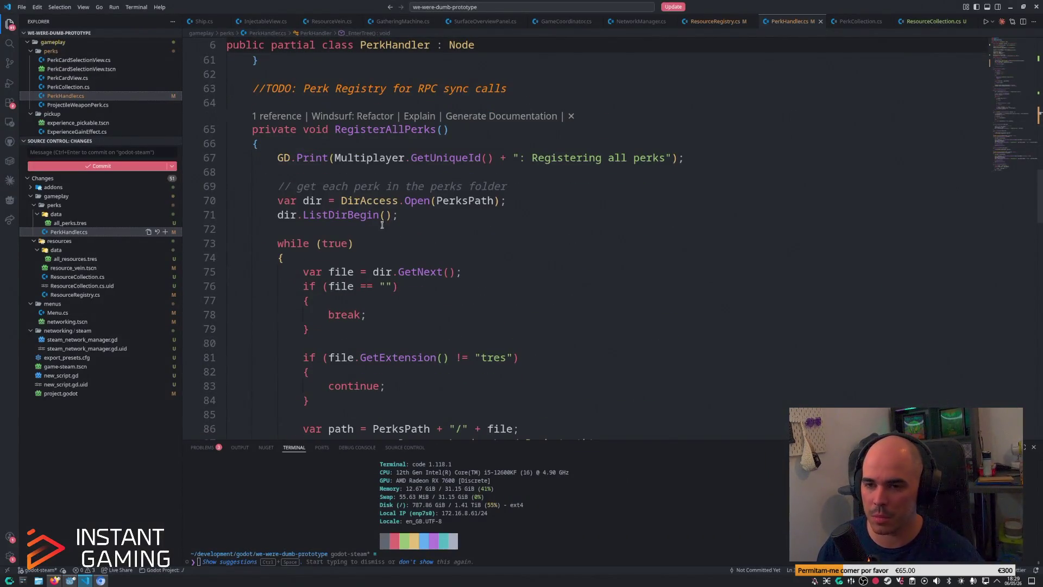
left_click(402, 218)
scroll(402, 222, "down", 2)
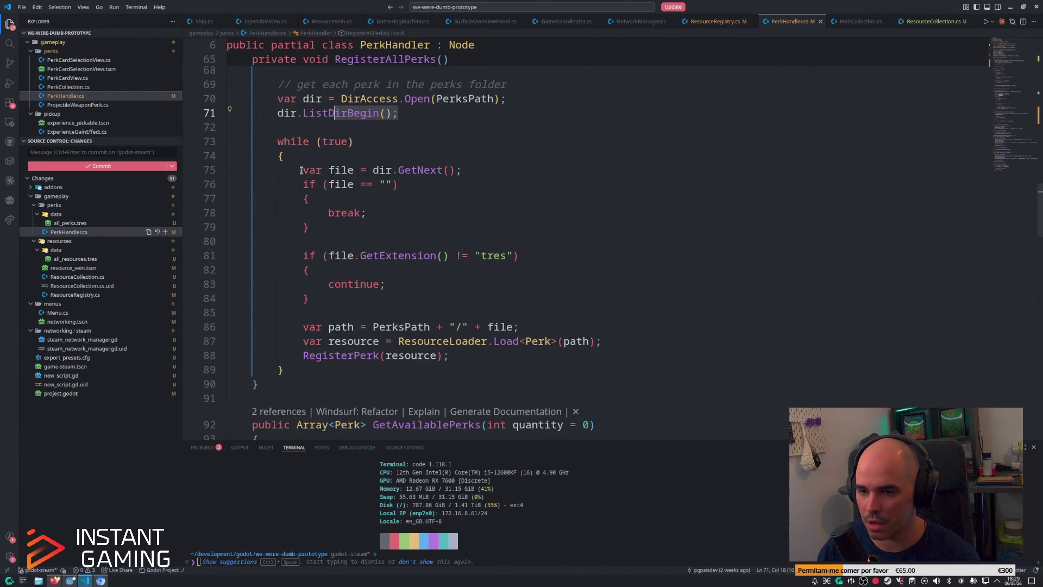
left_click_drag(303, 170, 309, 270)
left_click(470, 357, "shift")
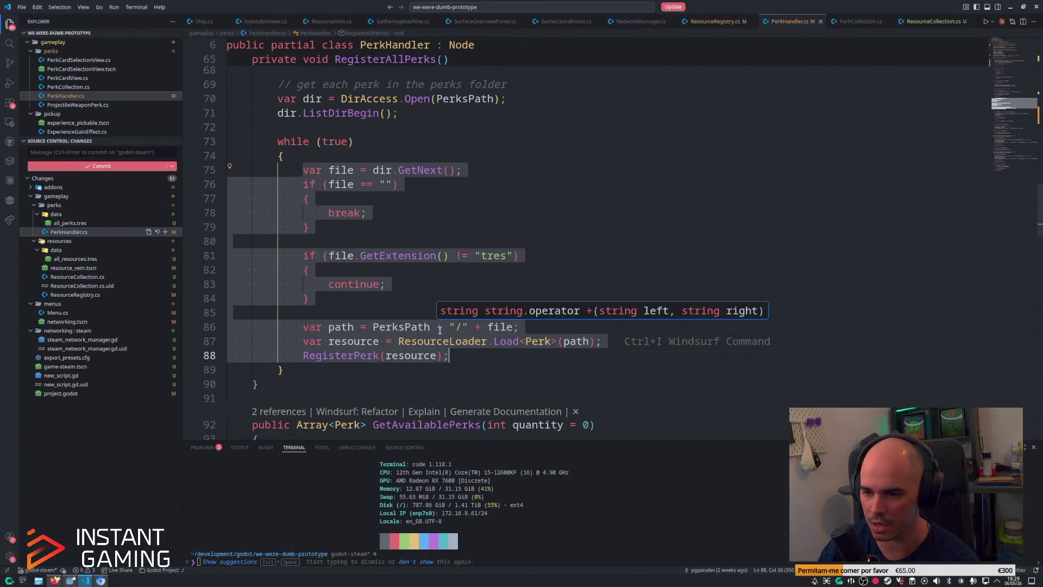
left_click(555, 272)
Step: Select the Perk resource-loading statement on line 87, then the whole while loop
double_click(535, 343)
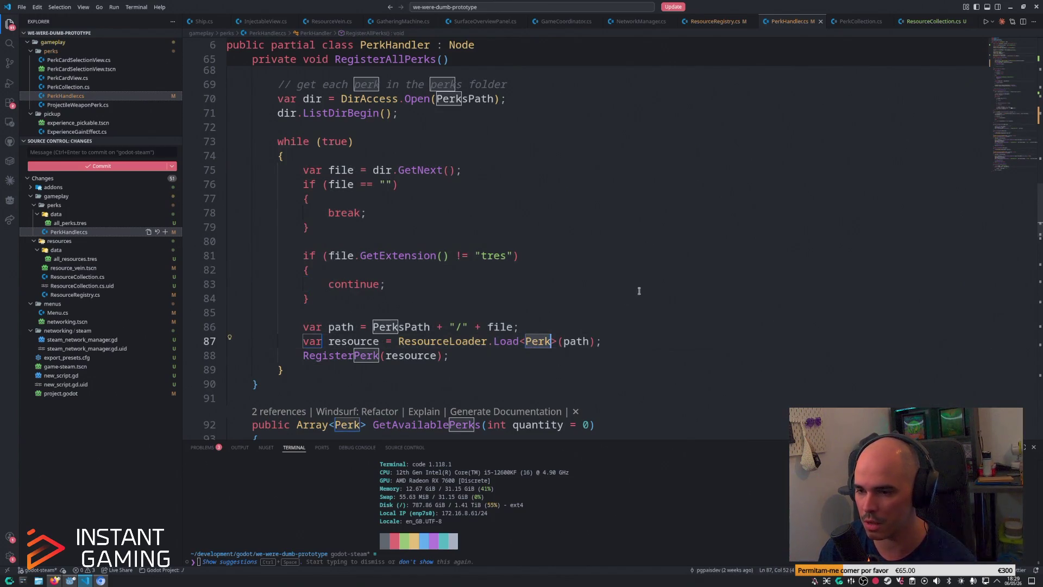
left_click_drag(602, 341, 304, 333)
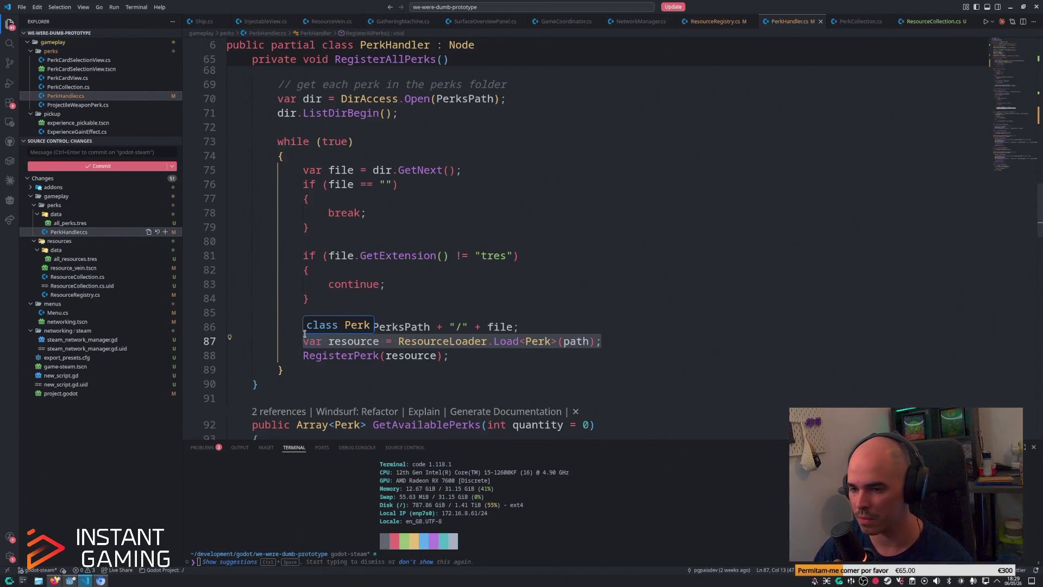
left_click(525, 328)
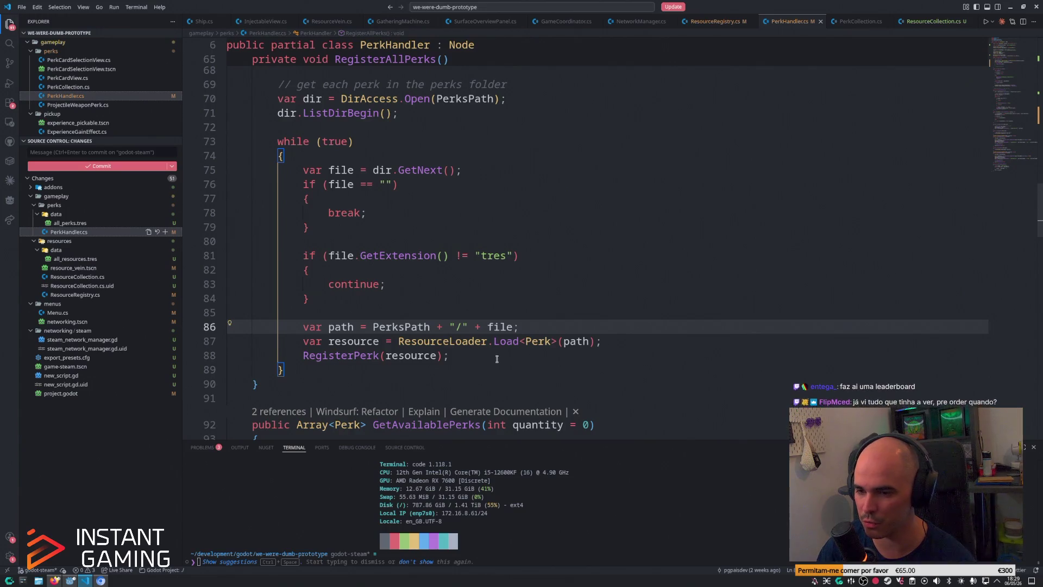
left_click_drag(350, 365, 277, 141)
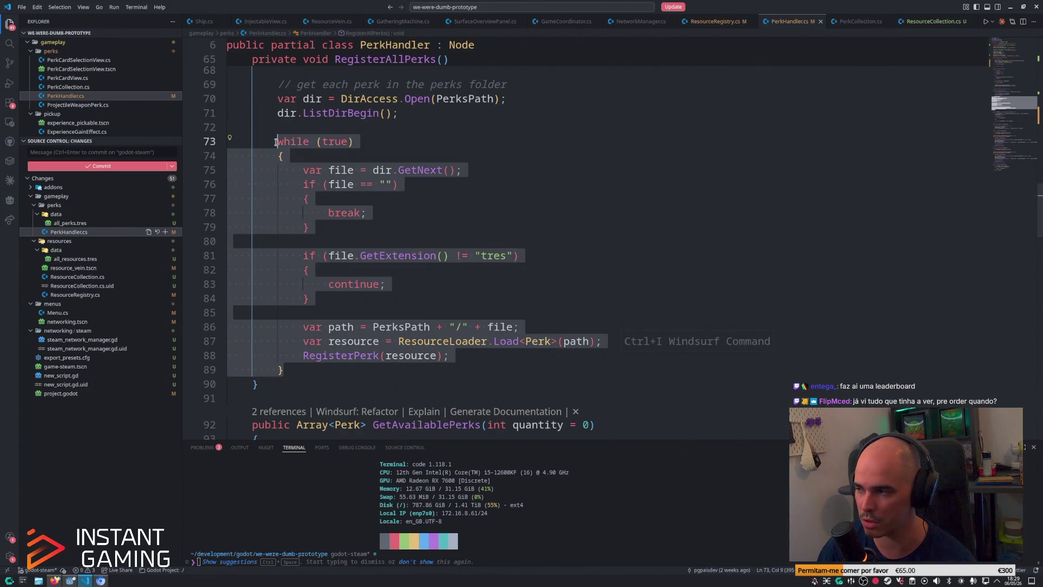
left_click(523, 283)
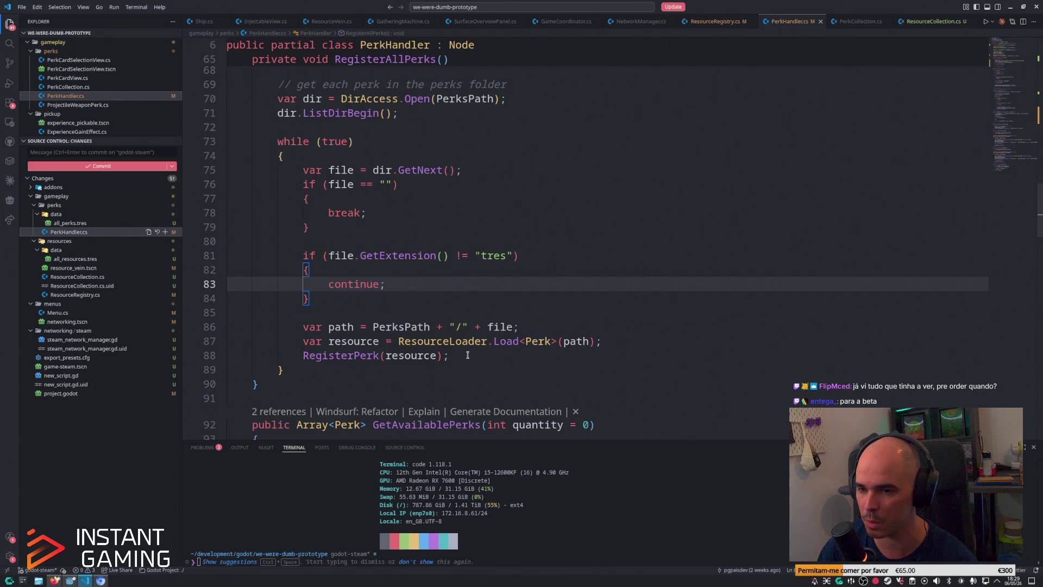
left_click_drag(467, 355, 349, 201)
left_click(555, 184)
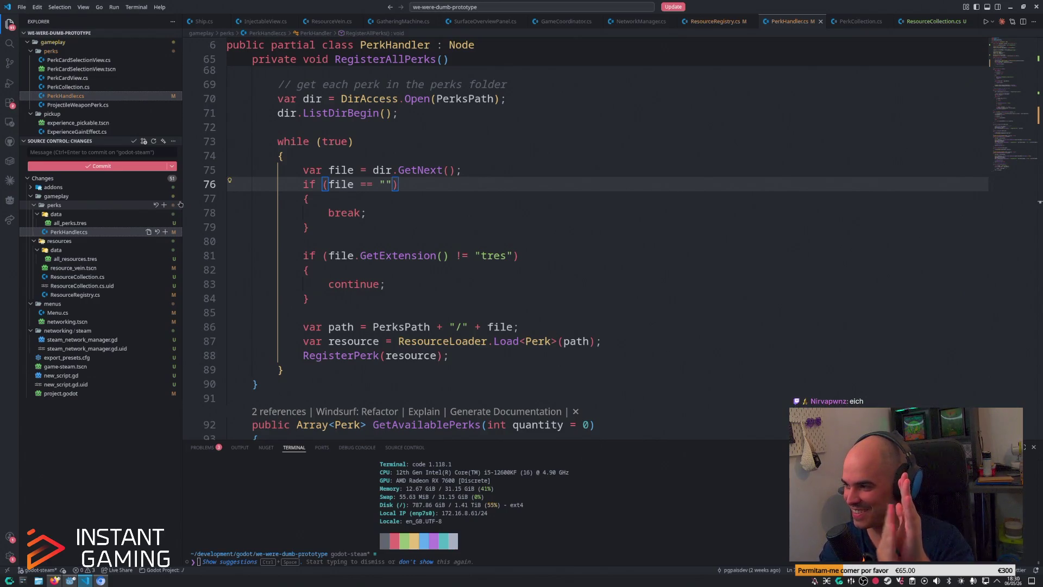
left_click(114, 154)
Step: Commit all pending changes as "steam integration working 👍", staging everything
type("steam integration working")
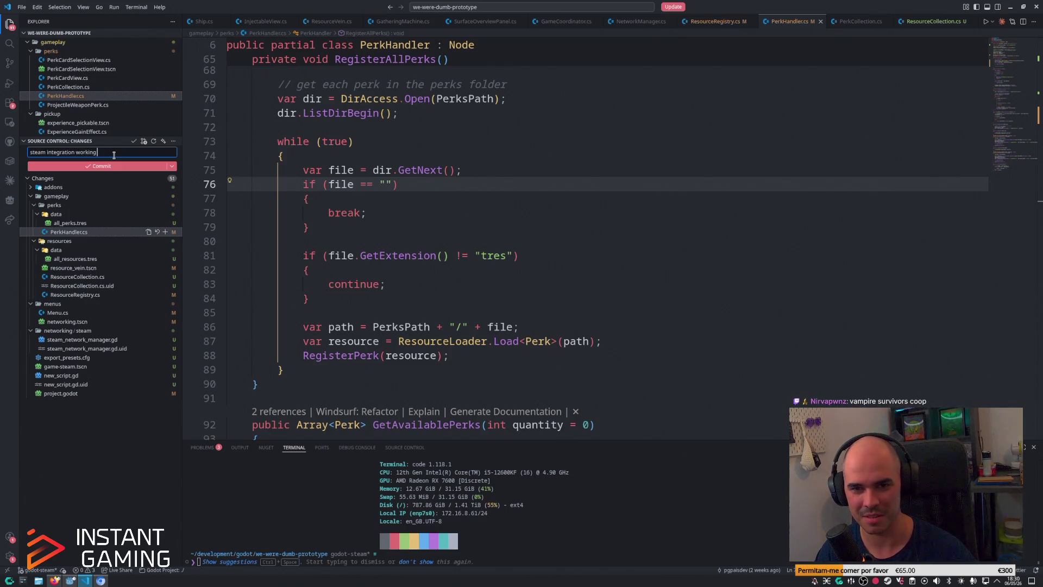
key("super+period")
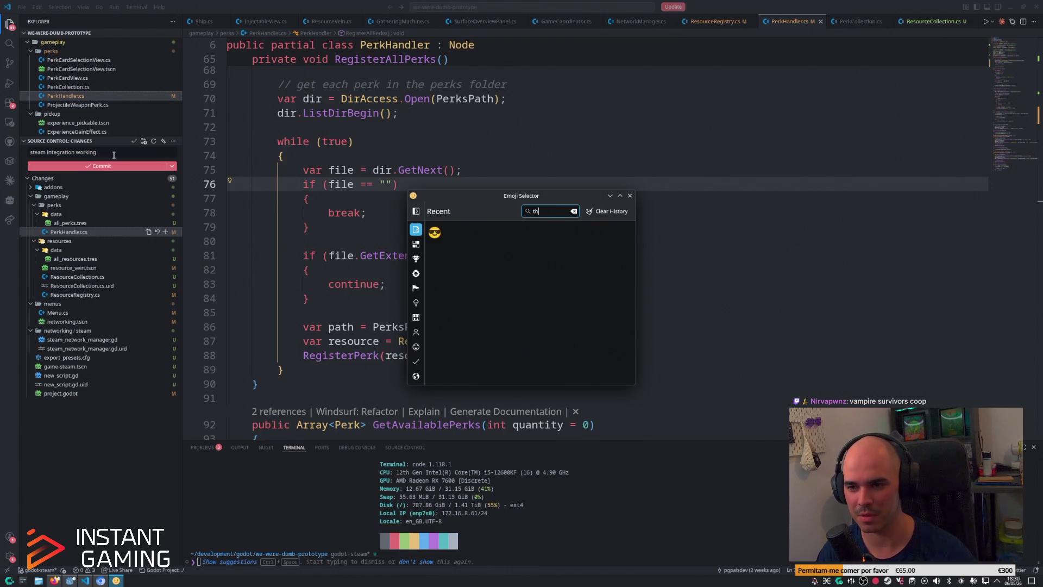
type("u")
left_click(456, 233)
left_click(115, 152)
type("👍")
left_click(112, 166)
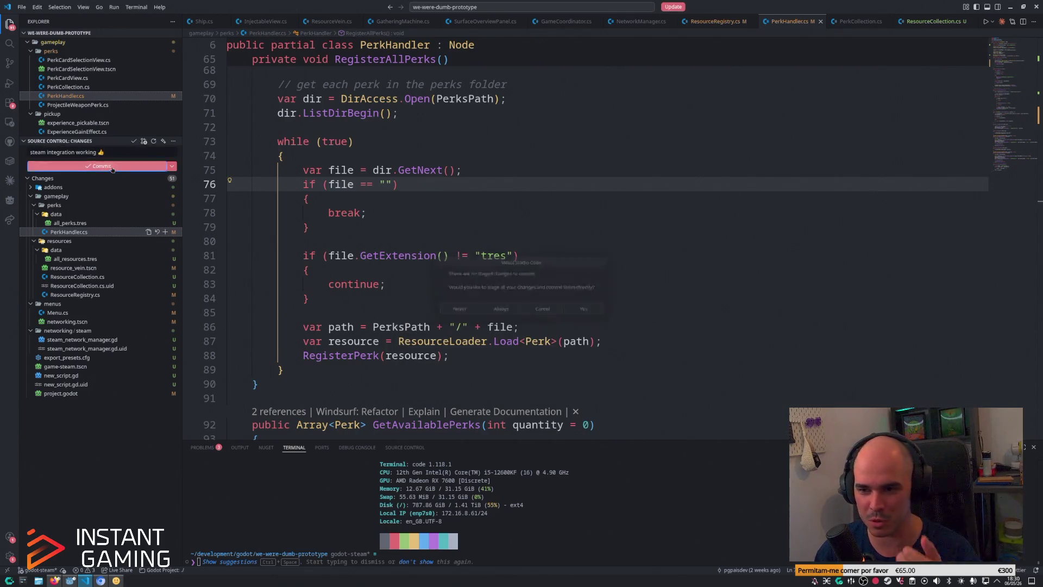
left_click(585, 314)
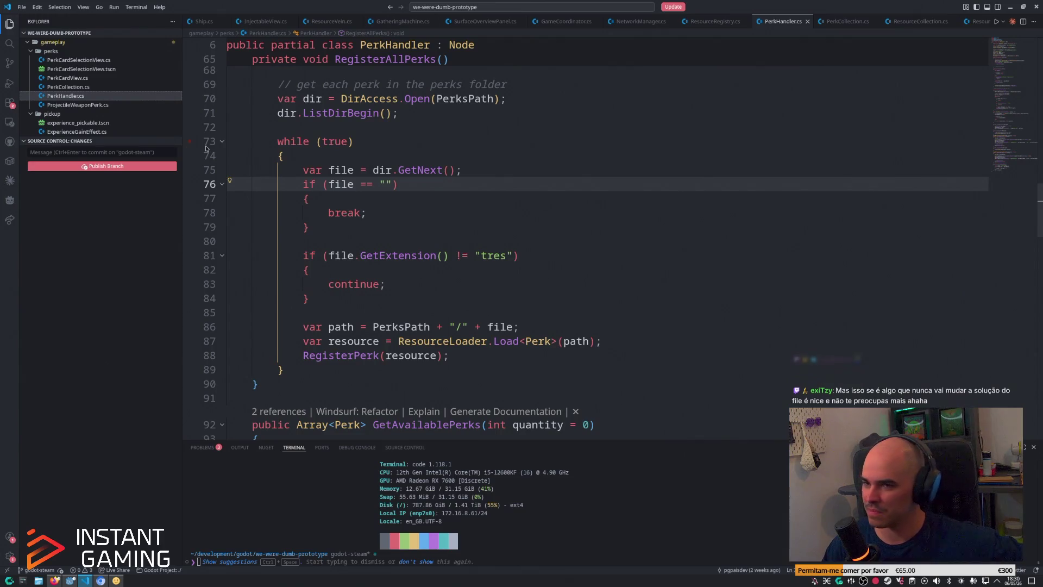
left_click(155, 166)
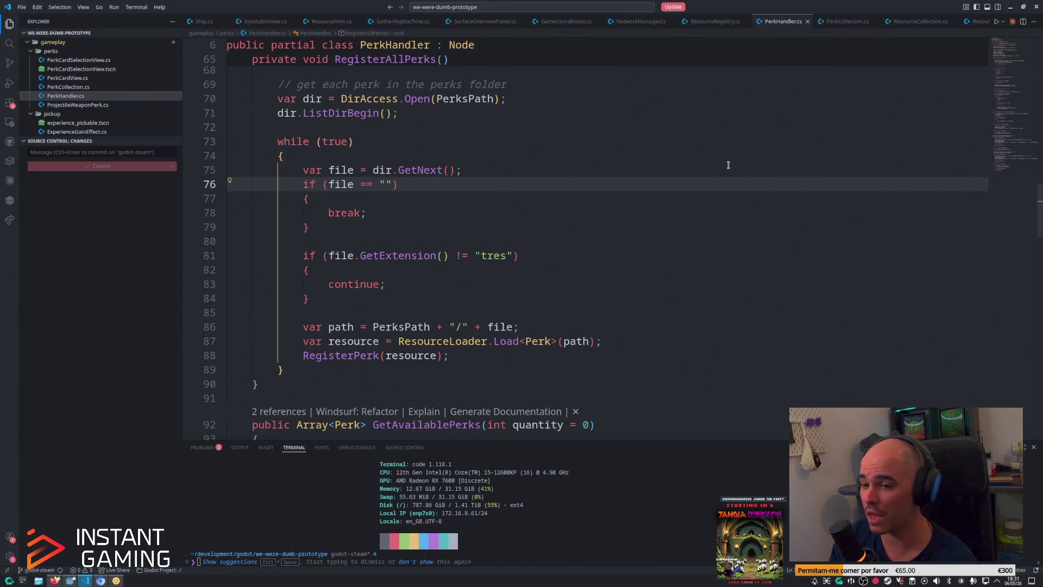
Step: Select the RegisterAllPerks code in PerkHandler.cs once publishing finishes
mouse_move(502, 369)
left_mouse_down()
mouse_move(383, 364)
mouse_move(280, 224)
mouse_move(239, 108)
left_mouse_up()
Step: Step the caret through lines 70–81 of RegisterAllPerks, ending at the .tres extension check
left_click(628, 167)
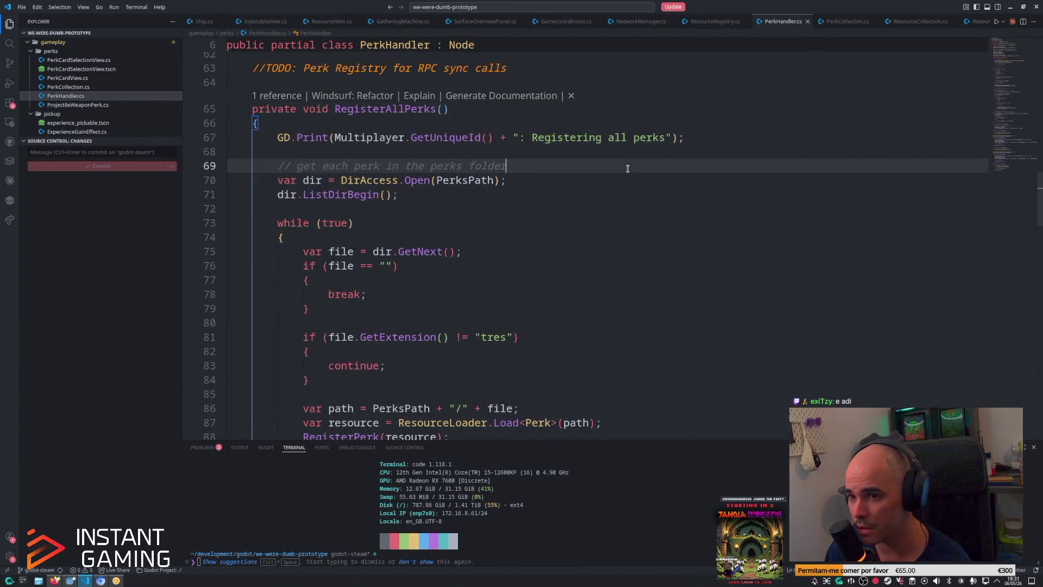
left_click(454, 194)
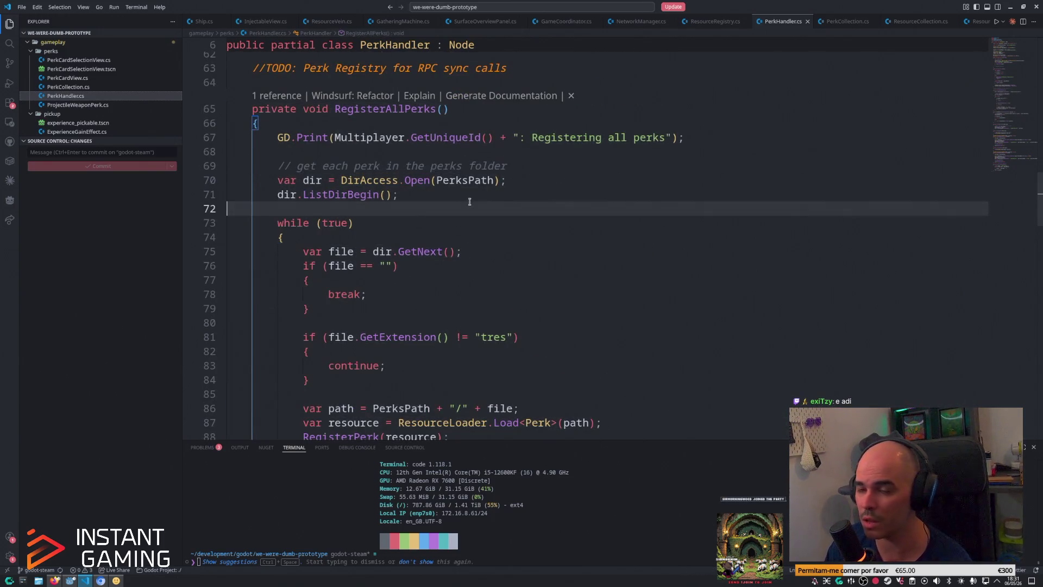
left_click(560, 184)
key("Down")
key("Down")
key("Down")
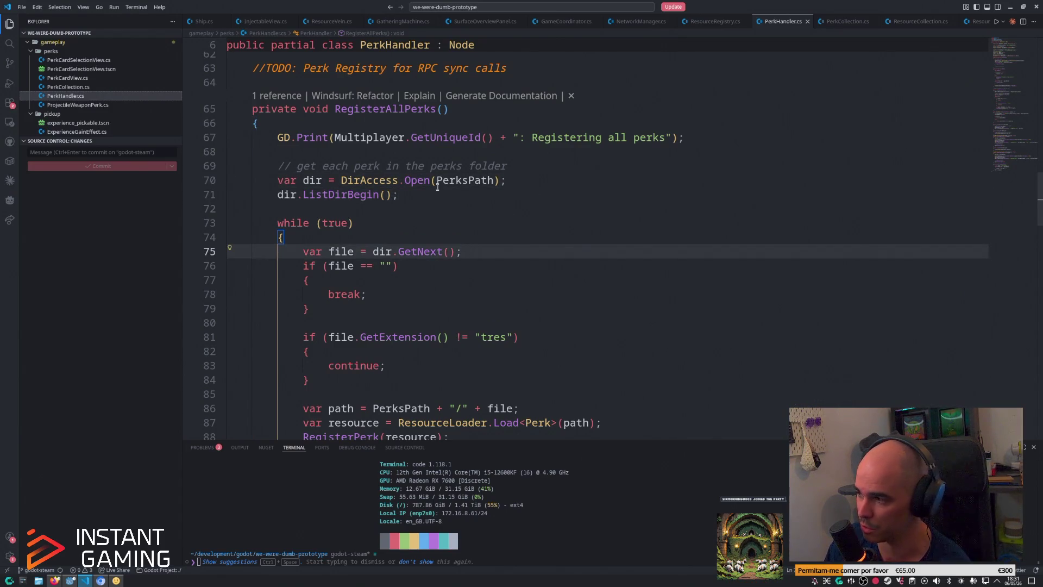
left_click(434, 190)
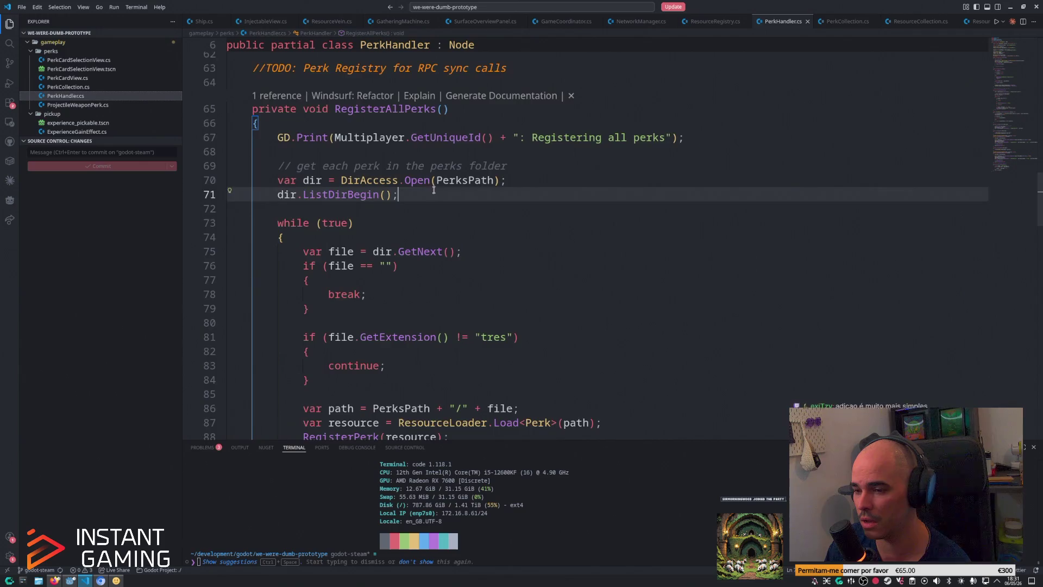
scroll(449, 194, "down", 2)
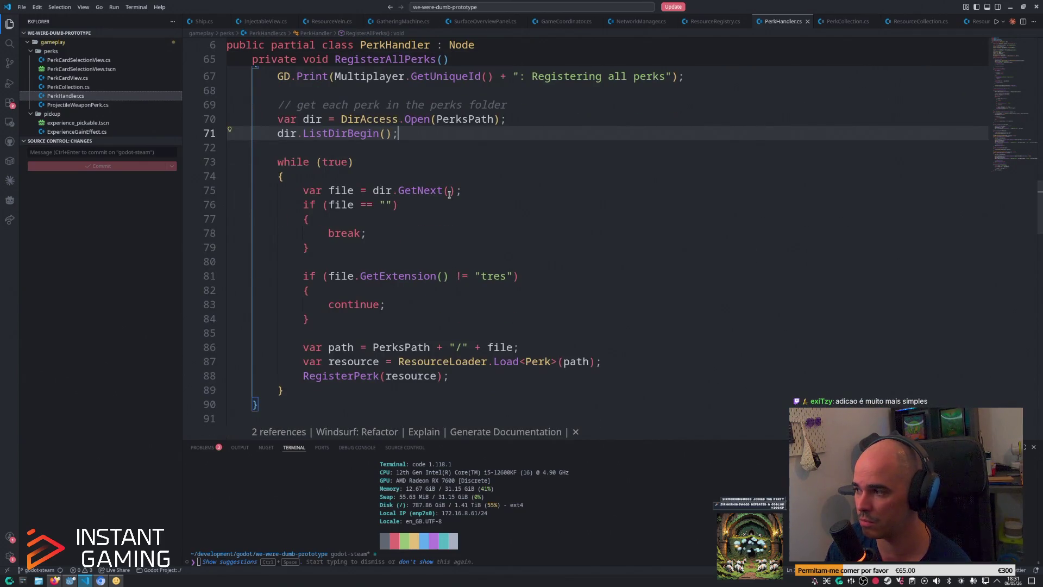
left_click(603, 275)
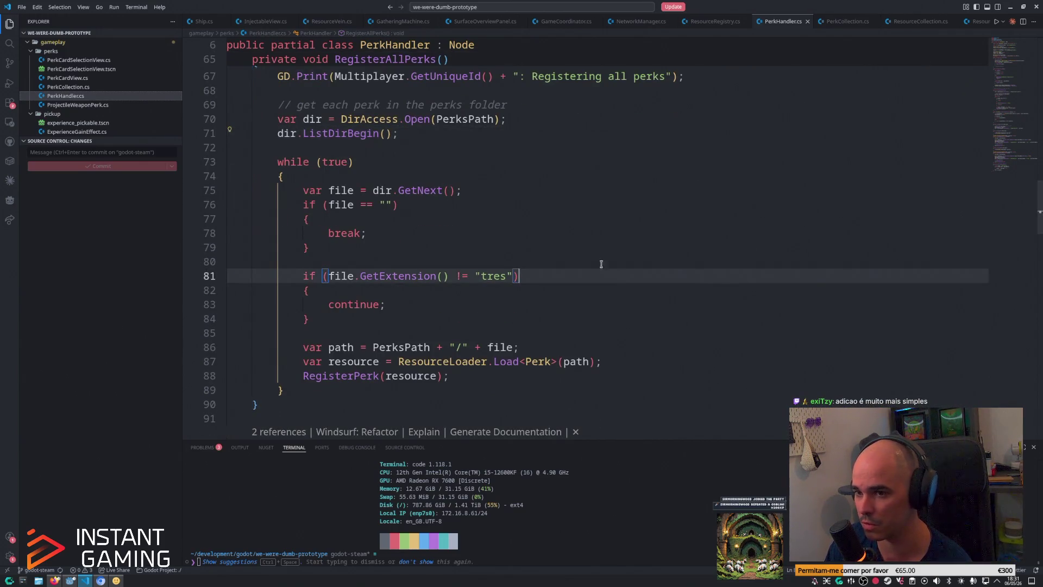
left_click(500, 195)
left_click(589, 276)
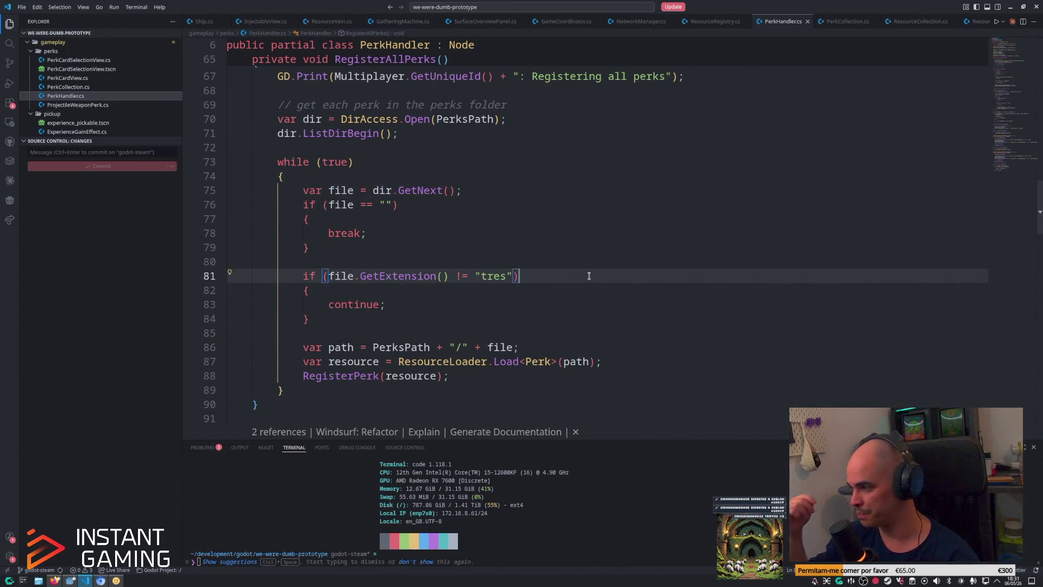
Step: Open and dismiss the emoji picker, then return to the Godot editor
key("super+period")
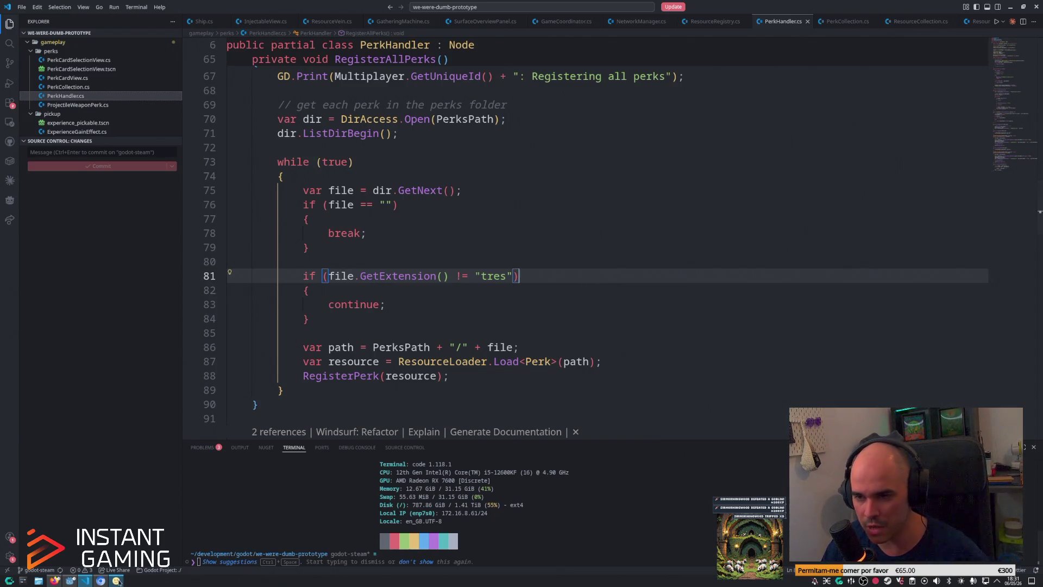
type("thu")
left_click(630, 196)
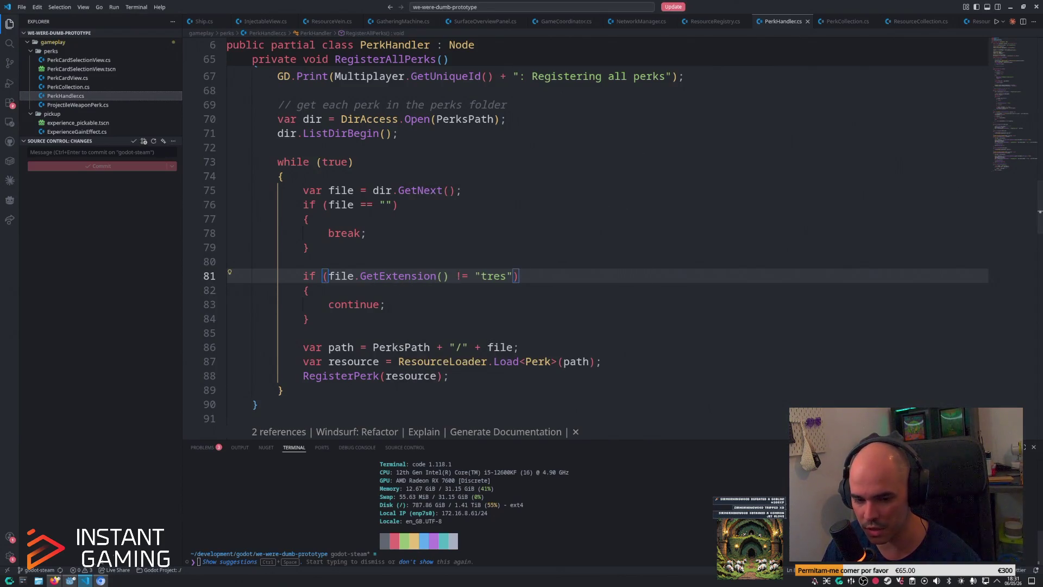
left_click(70, 580)
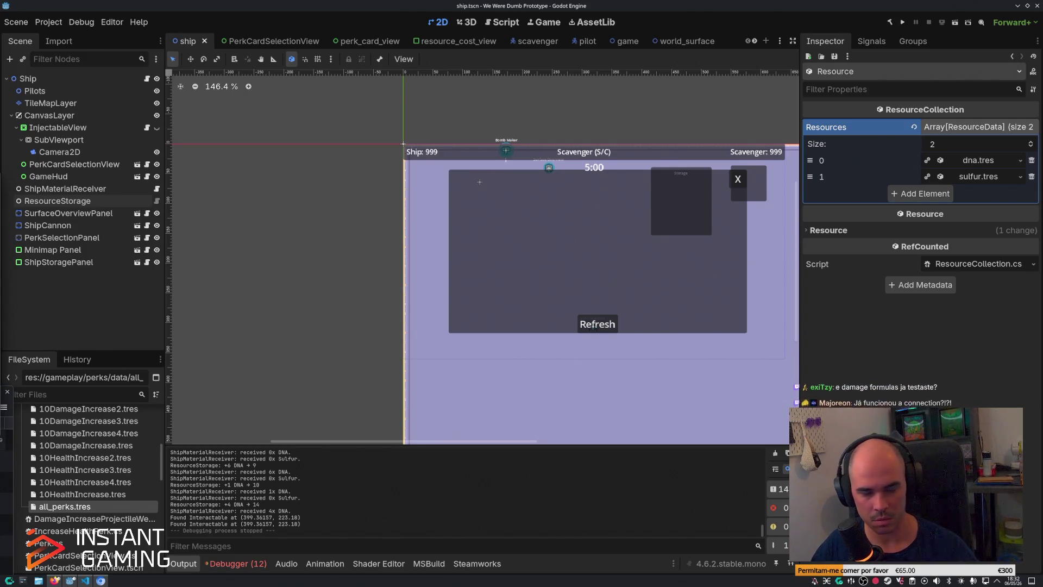
Step: Run ./steam-test from a new Konsole window to relaunch the exported build
key("ctrl+alt+t")
type("./")
key("Right")
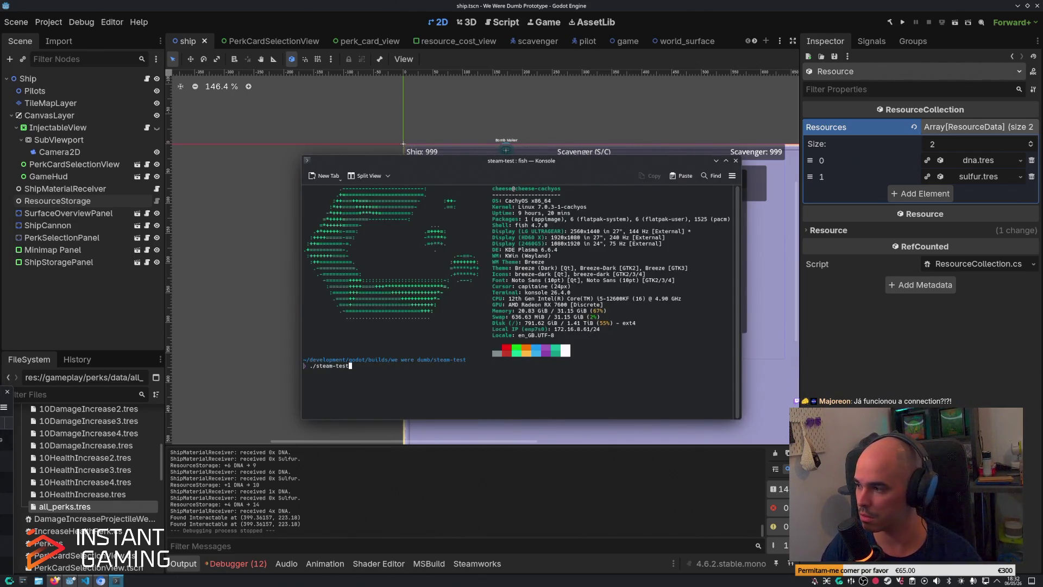
key("Return")
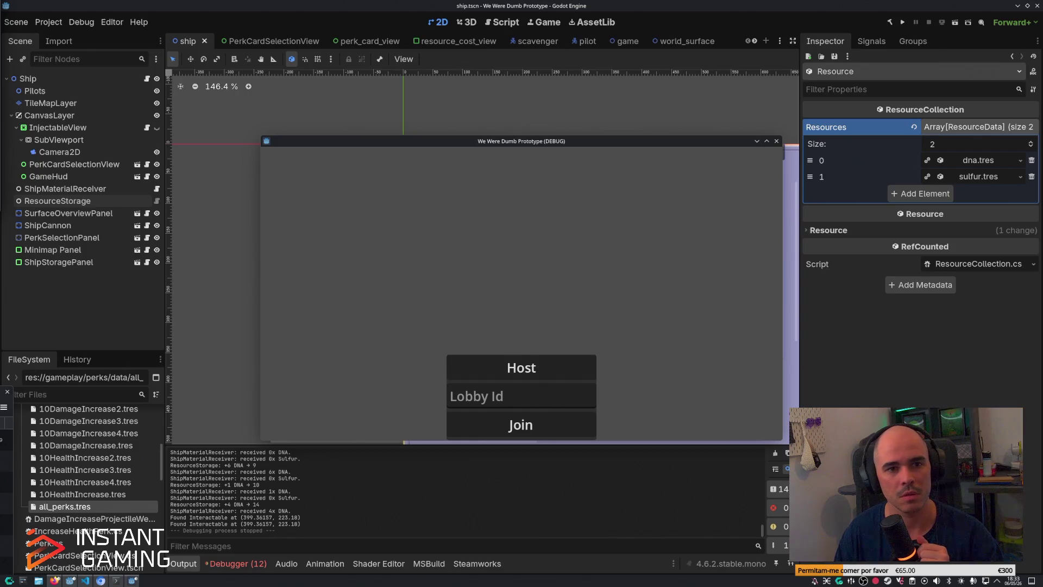
Step: Watch the teammate's live screen share in the voice call and move the stream and debug windows aside
left_click(23, 166)
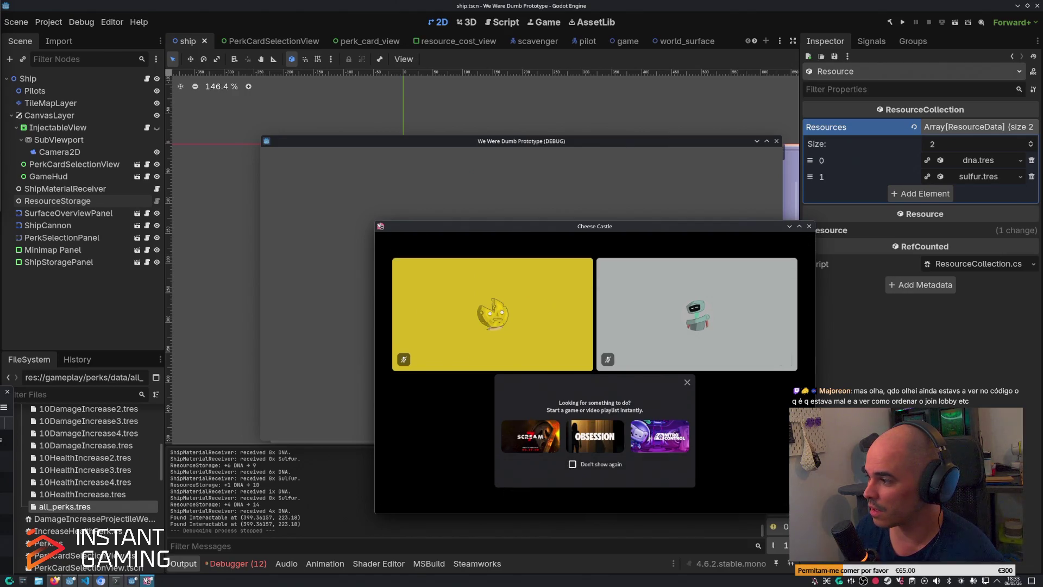
left_click(516, 321)
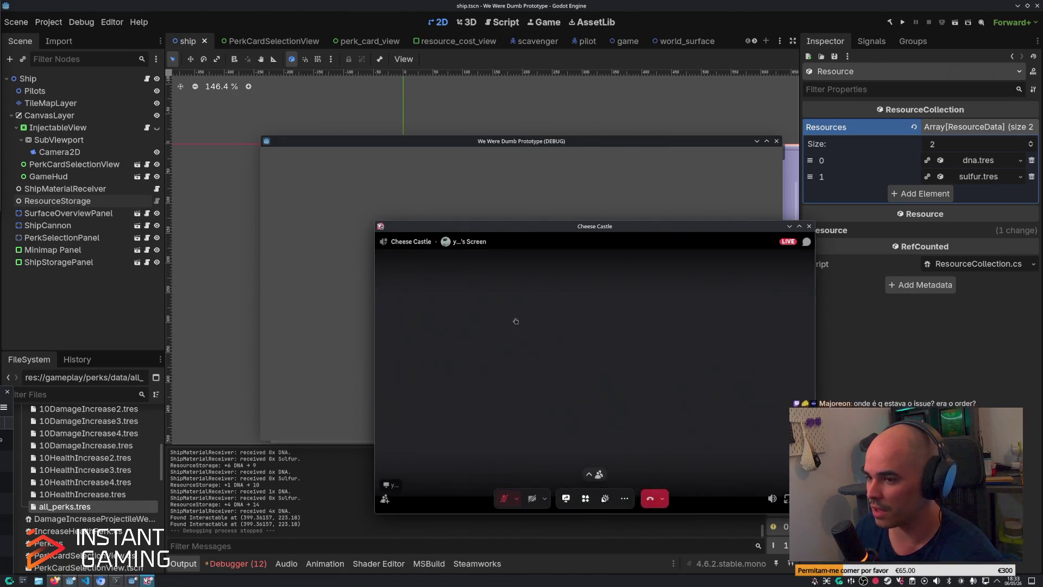
mouse_move(612, 226)
left_mouse_down()
mouse_move(740, 215)
mouse_move(784, 275)
mouse_move(829, 278)
mouse_move(828, 242)
left_mouse_up()
left_click_drag(571, 144, 363, 83)
Step: Paste the host's lobby ID into the Lobby Id field and join that lobby
mouse_move(598, 527)
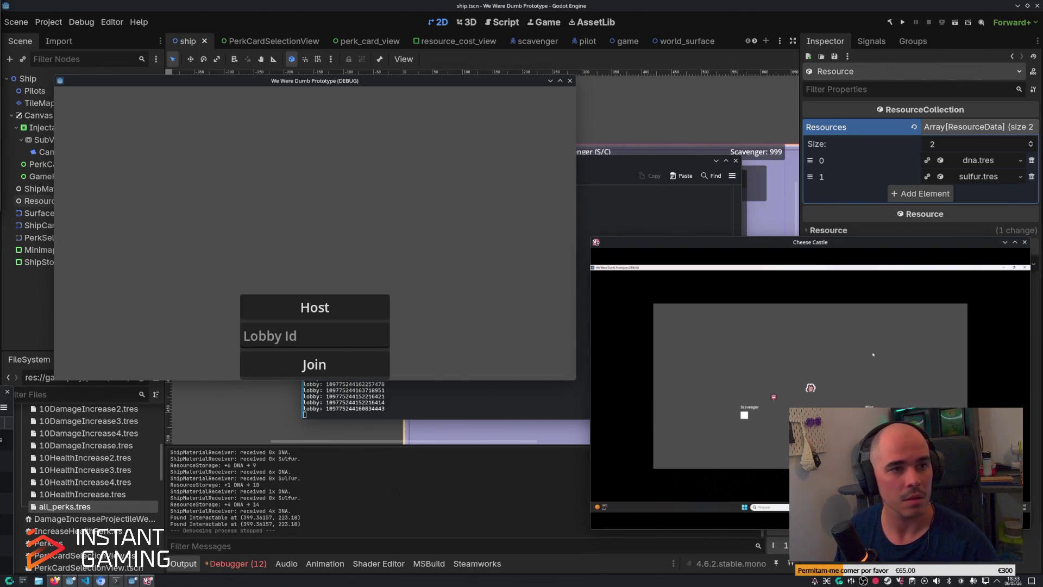
left_click(309, 339)
key("ctrl+v")
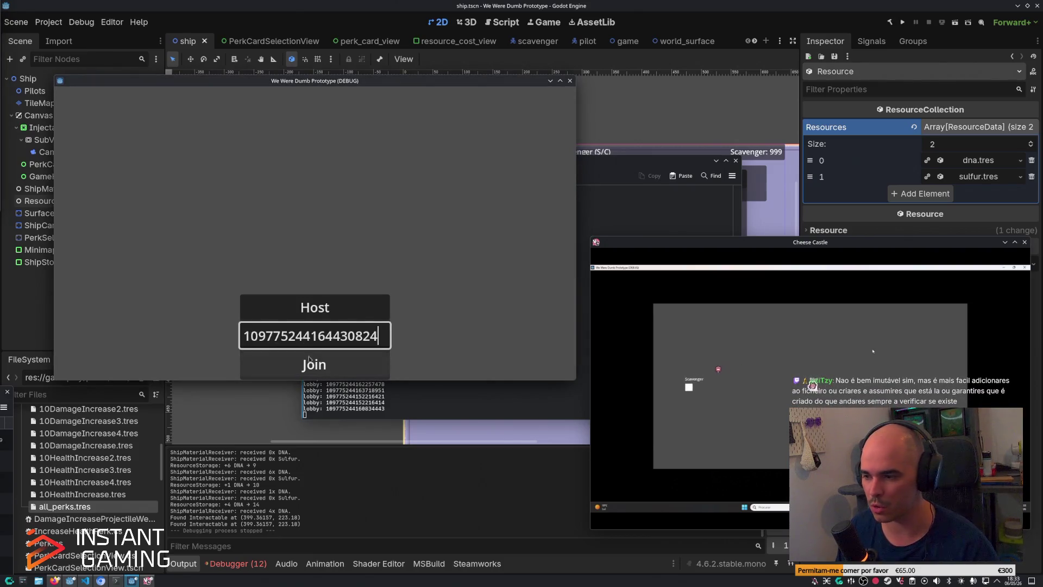
left_click(309, 360)
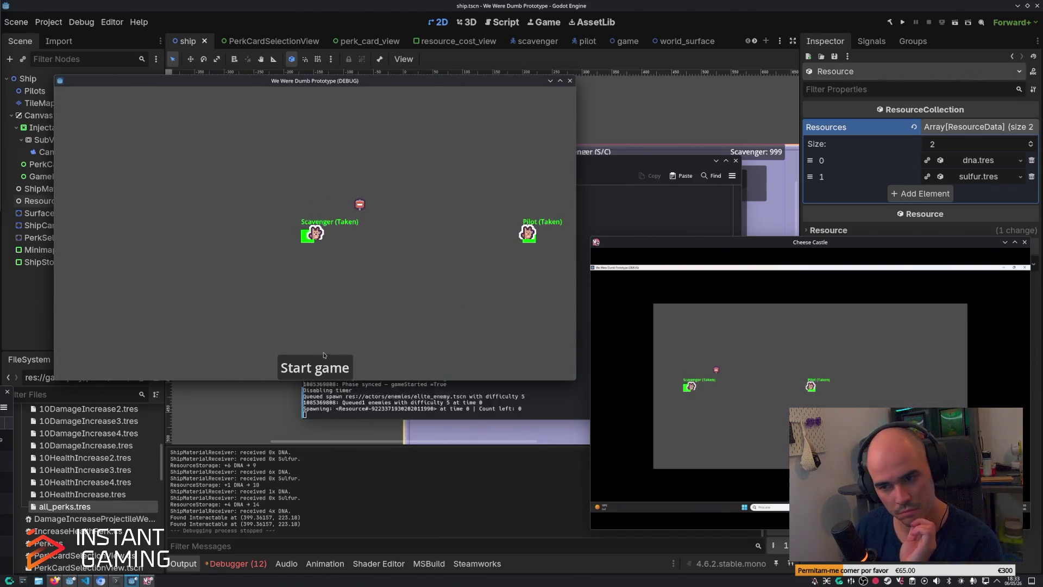
Step: Walk the Scavenger around with WASD, harvest the purple sulfur plant and deposit it, then close the debug game
key("a")
key("s")
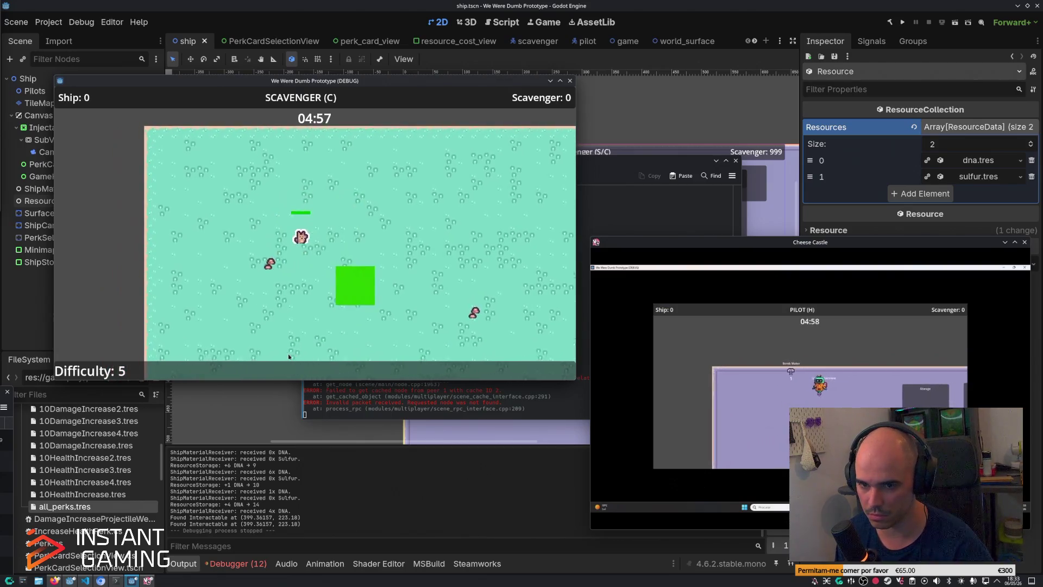
key("a")
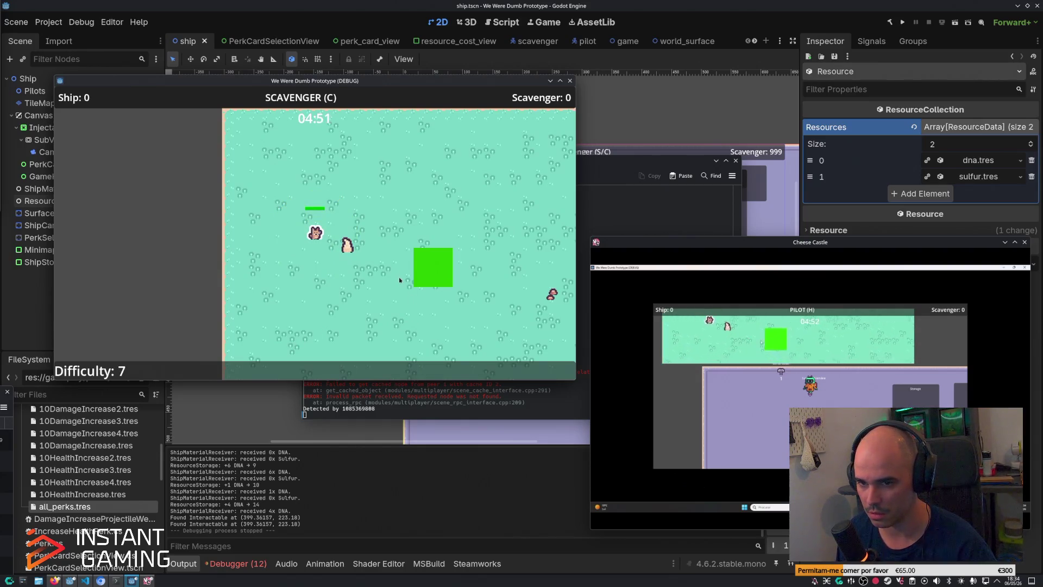
key("d")
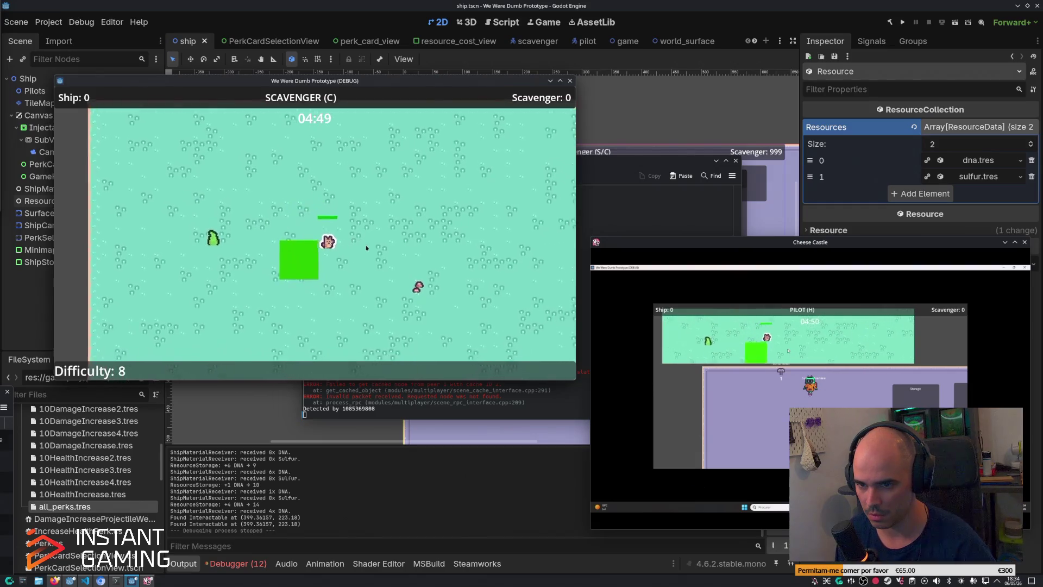
key("s")
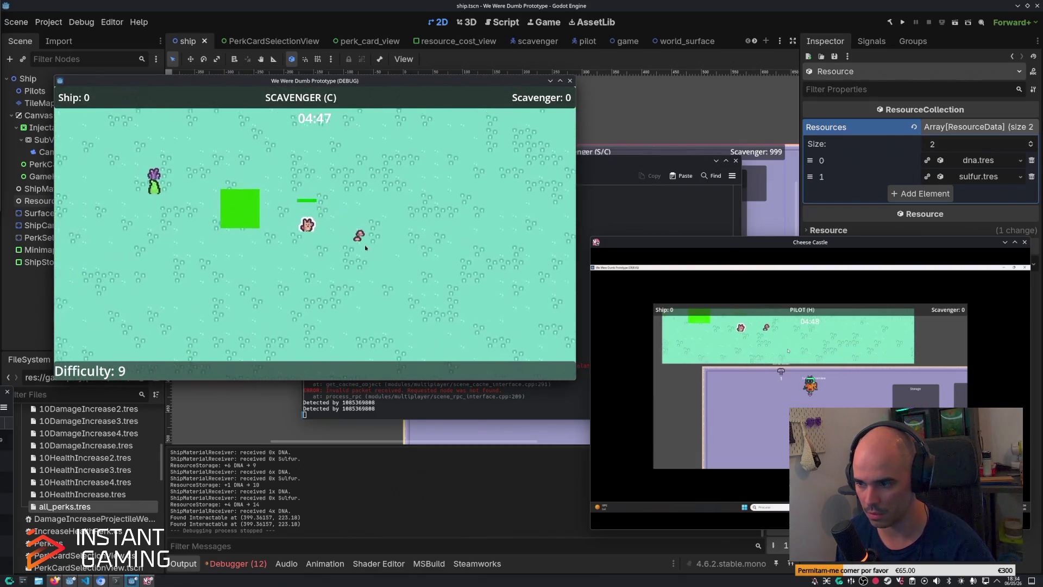
key("w")
key("a")
key("a")
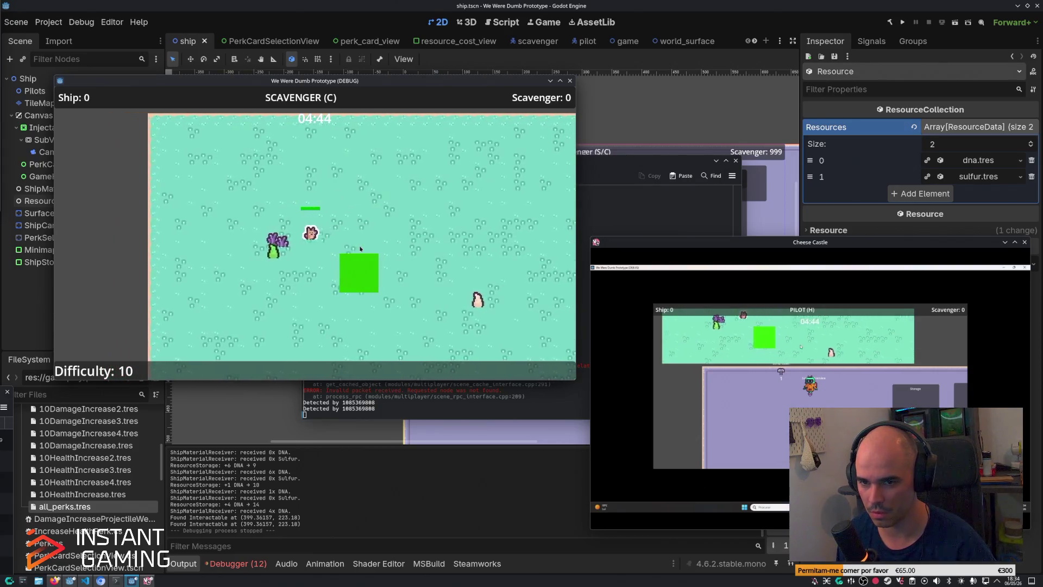
key("s")
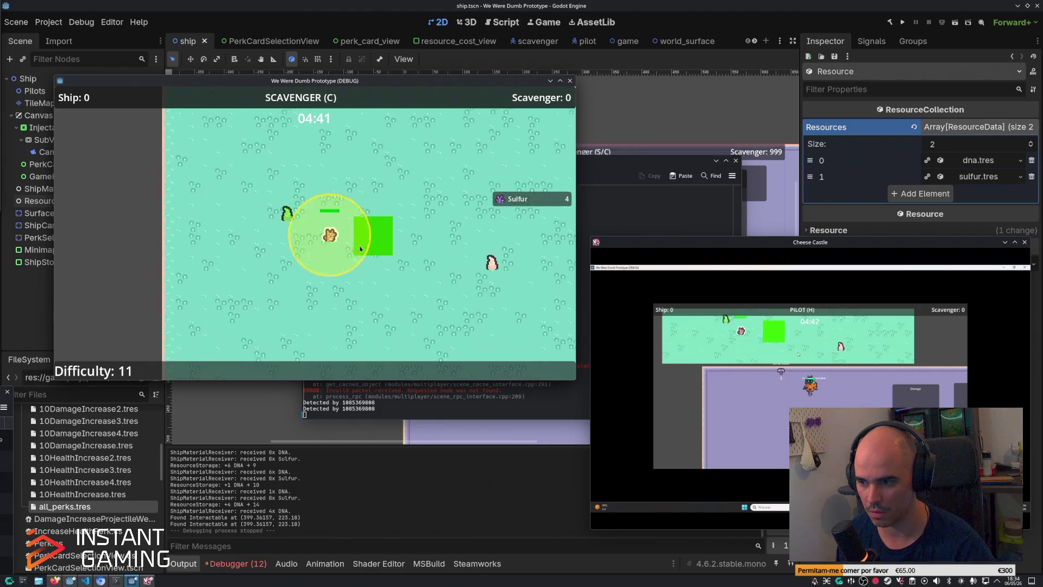
key("d")
key("w")
key("a")
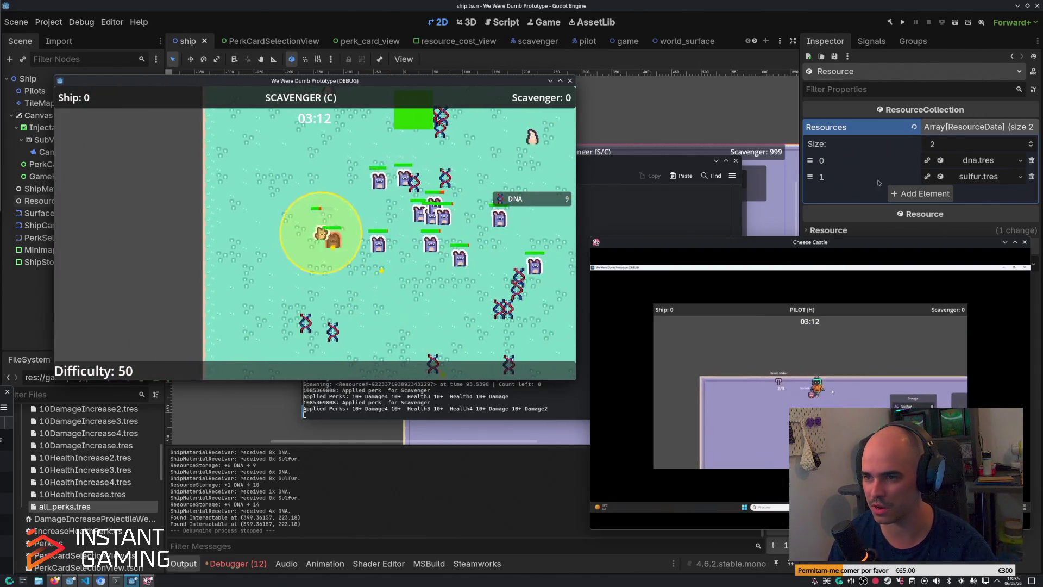
left_click(569, 81)
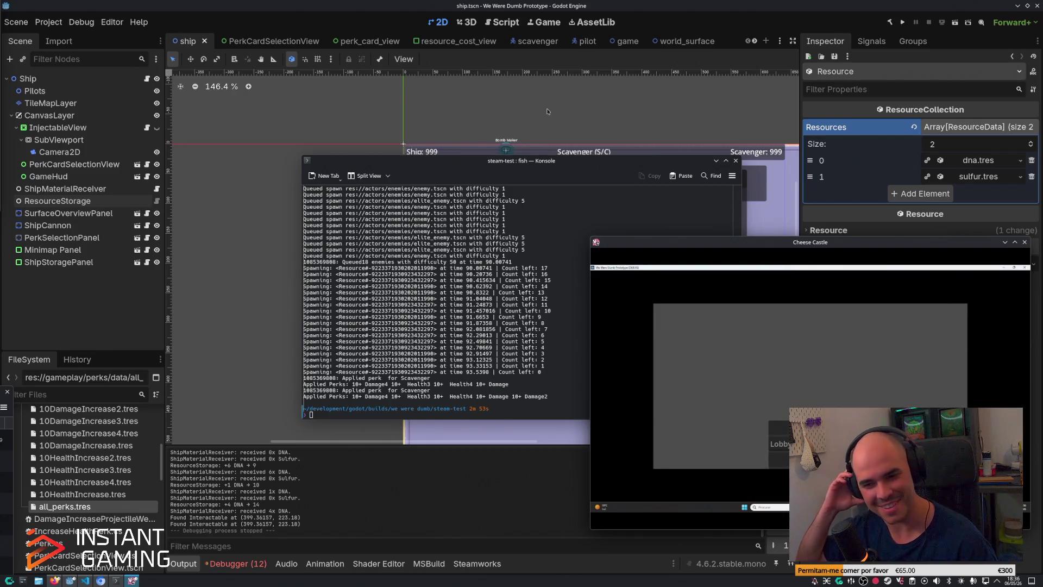
Step: Rerun ./steam-test from Konsole to relaunch the debug build
left_click(406, 346)
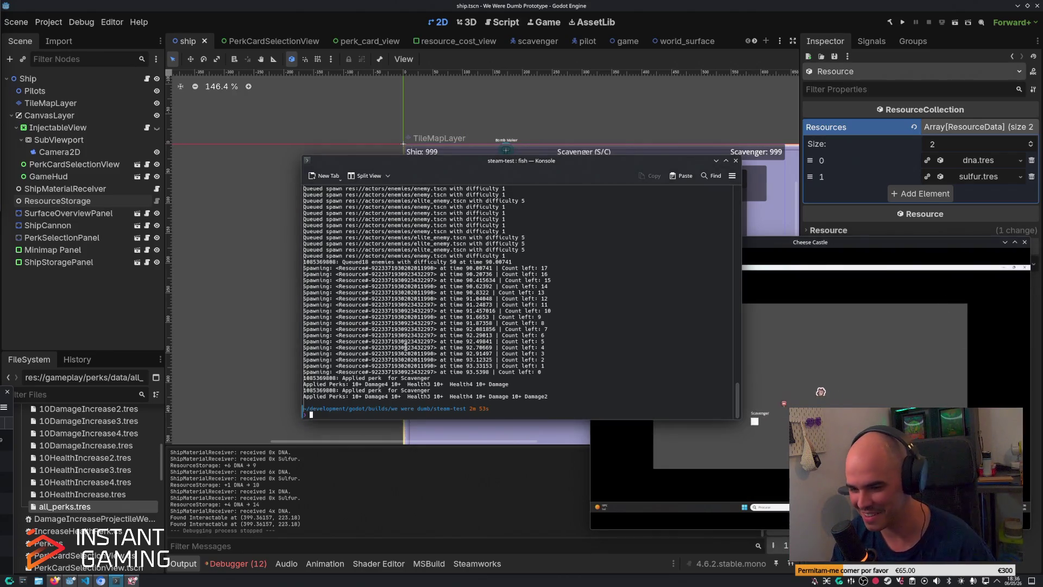
key("Return")
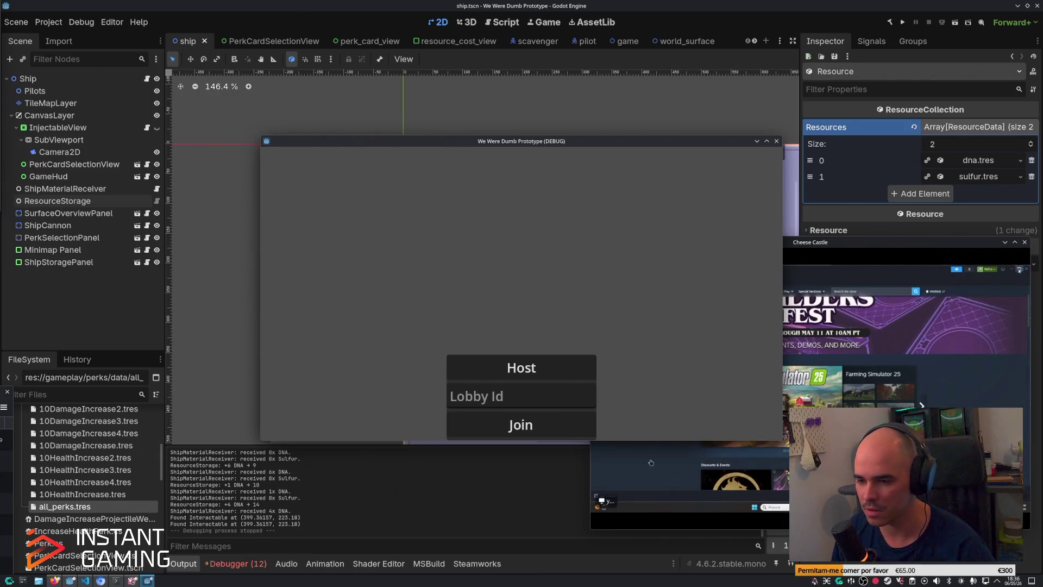
Step: Try hosting, then stop the steam-test process with Ctrl+C and relaunch it from Konsole
left_click(513, 368)
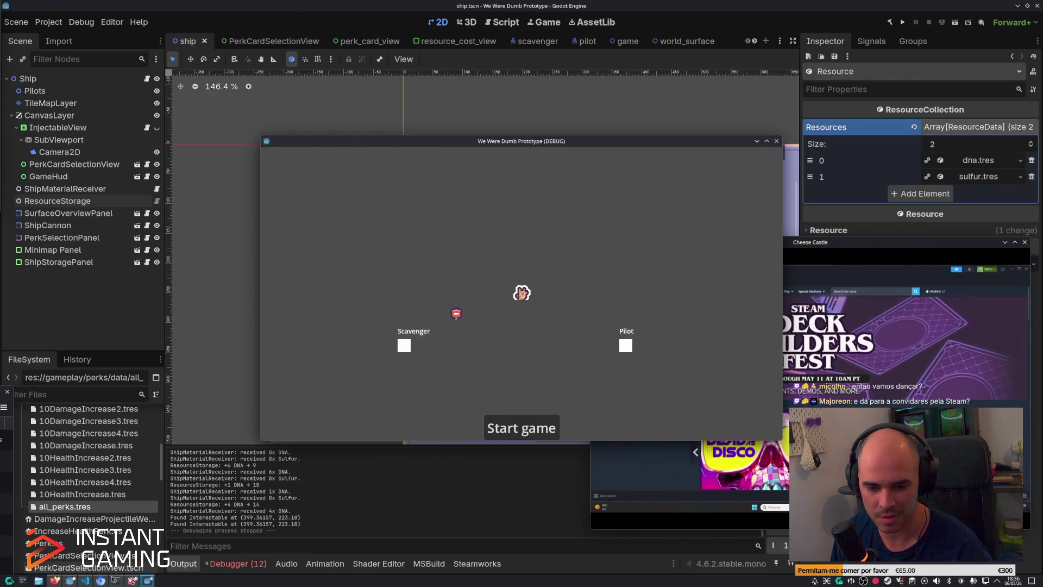
left_click(116, 581)
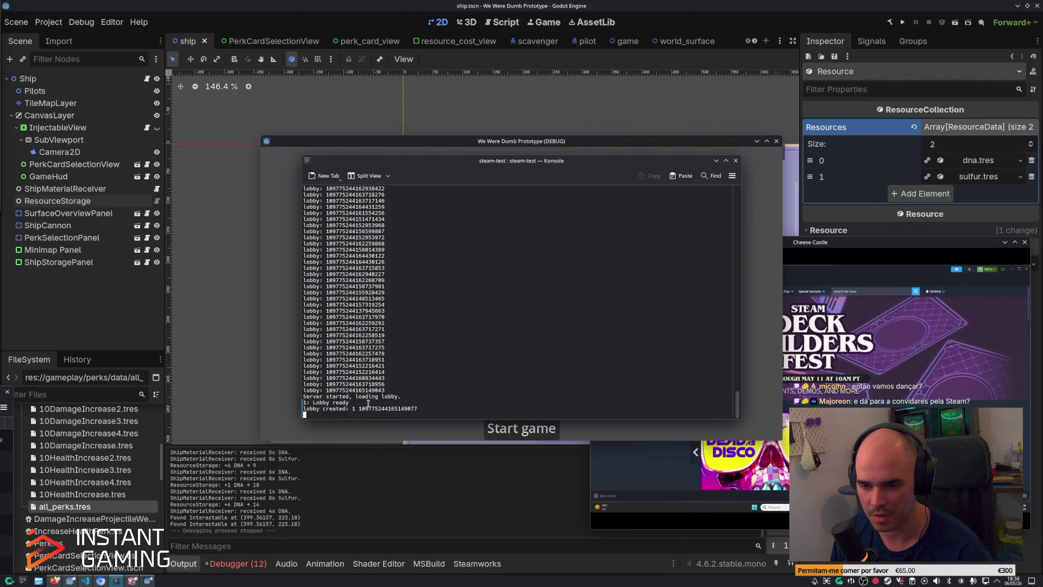
key("ctrl+c")
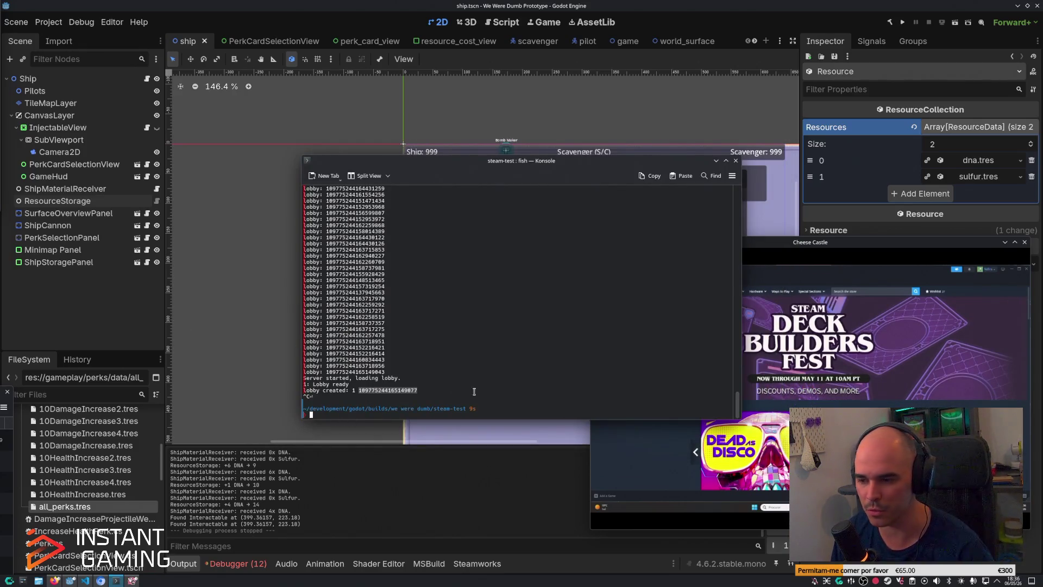
left_click_drag(621, 161, 496, 170)
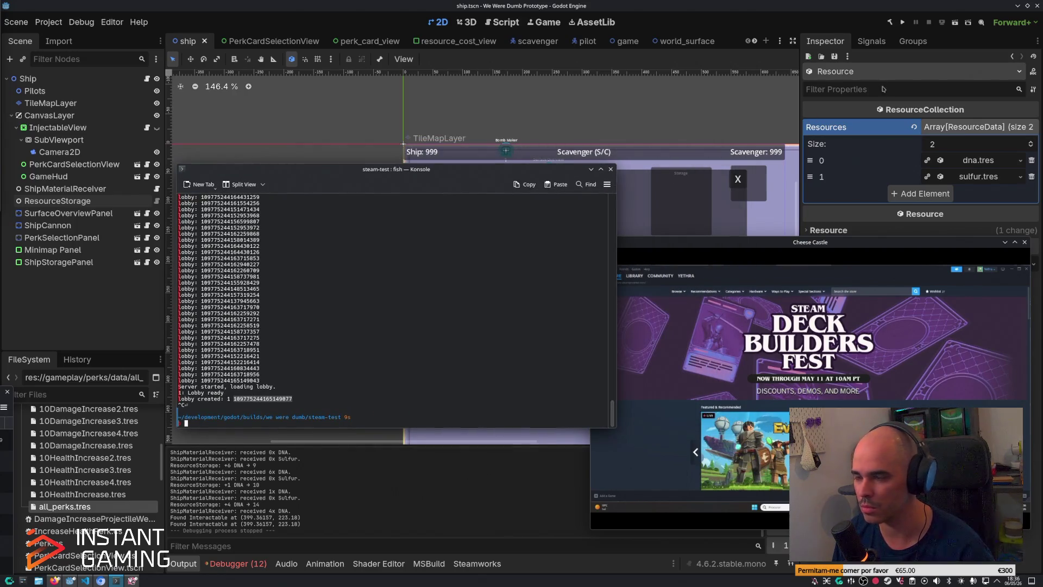
type("./steam-test")
key("Return")
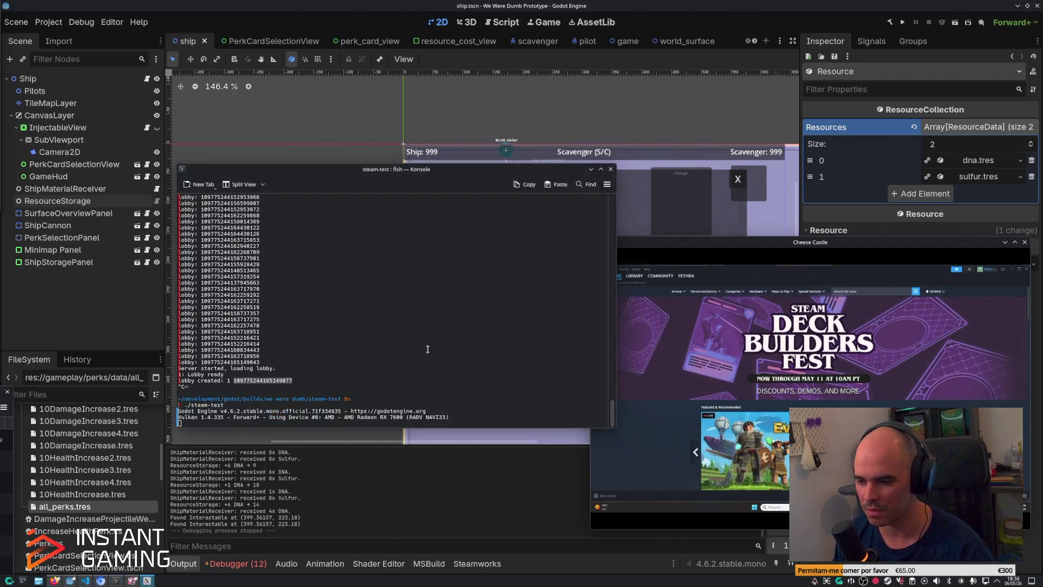
Step: Host a new lobby, check its log, claim the Scavenger slot and start the game
left_click(528, 375)
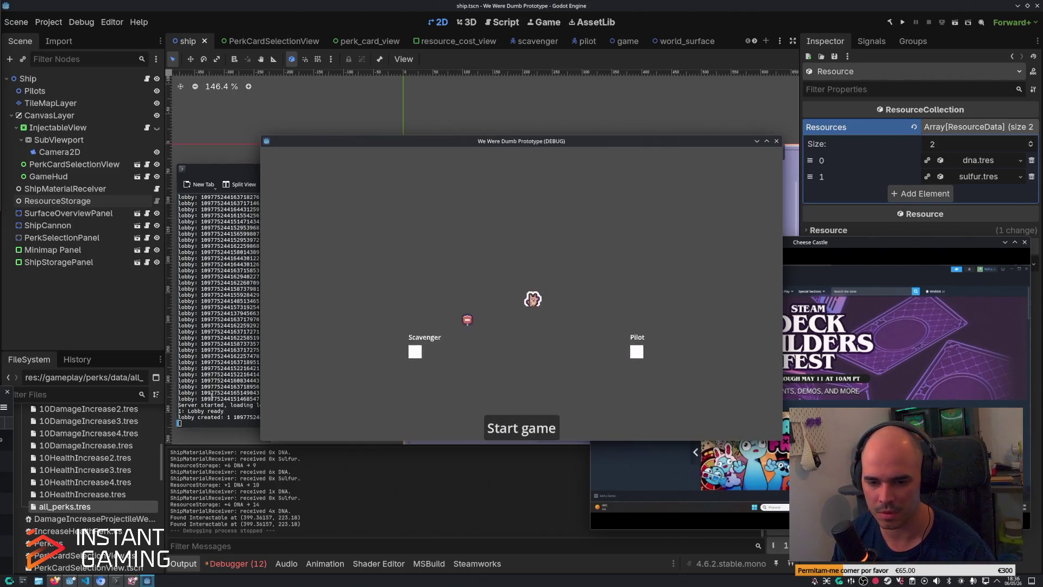
left_click(242, 420)
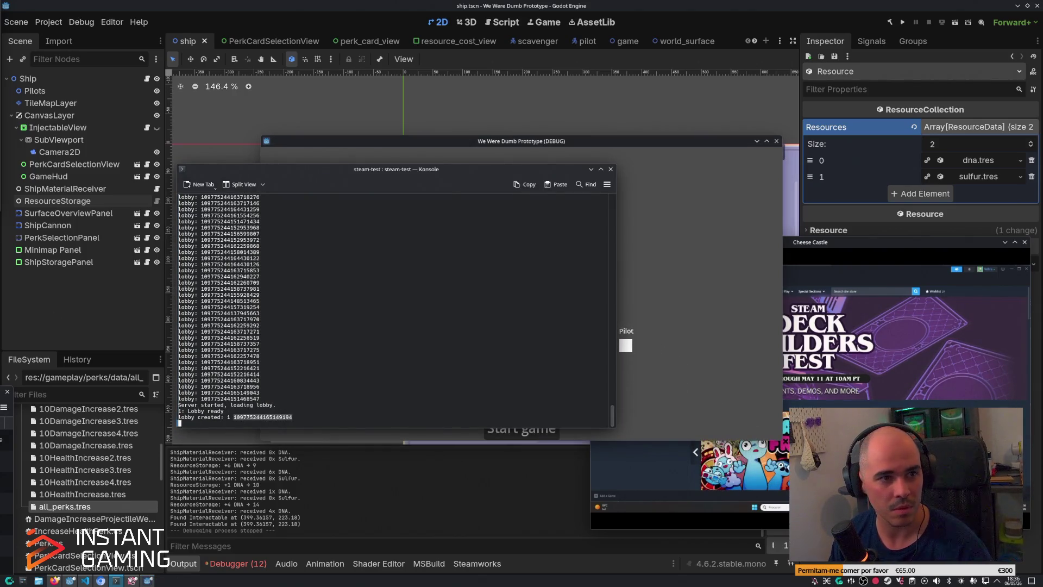
left_click(705, 243)
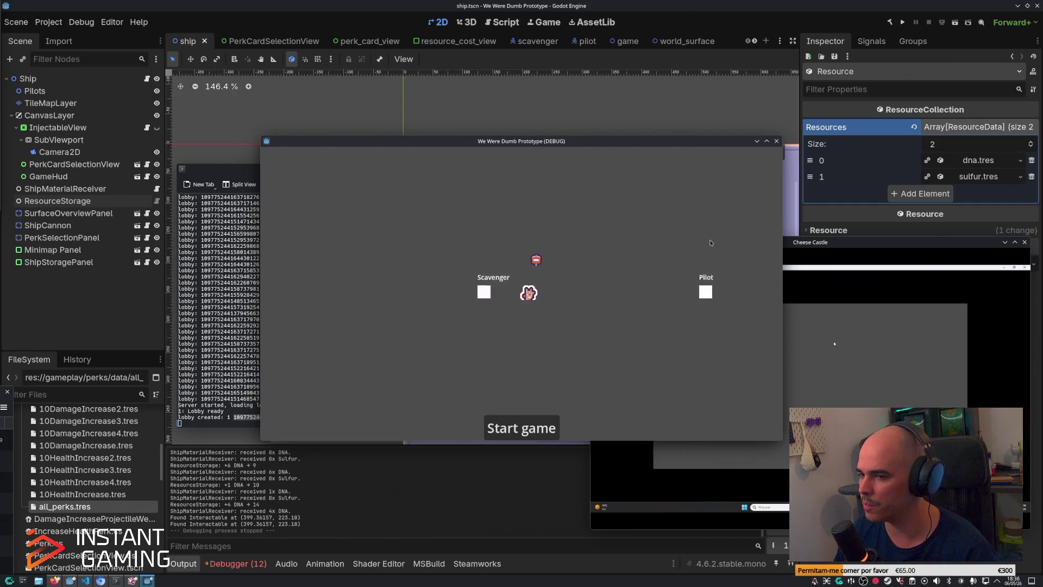
key("e")
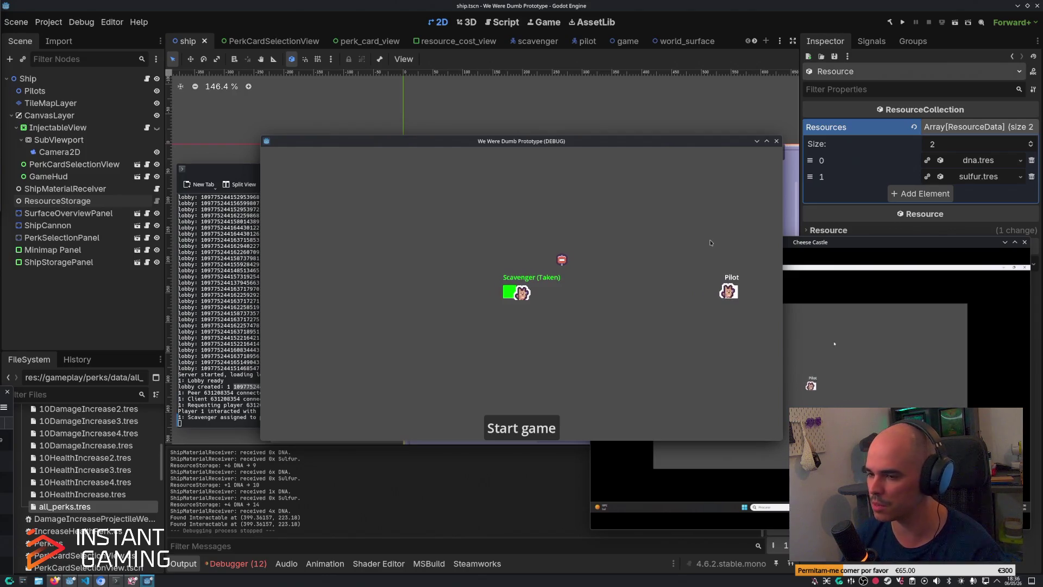
left_click(546, 437)
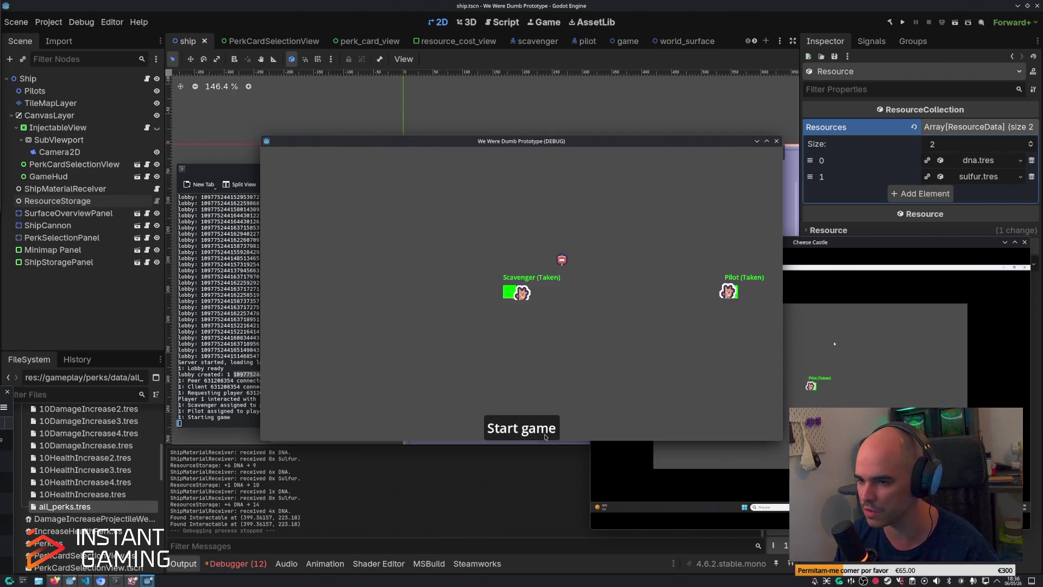
Step: Gather DNA and Sulfur as the Scavenger and carry them onto the green square
key("s+d")
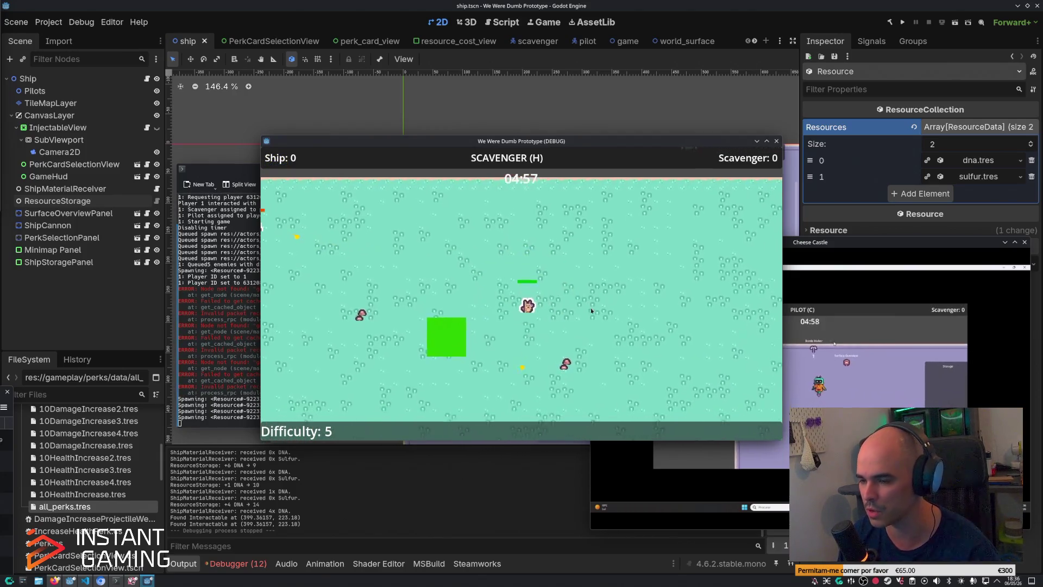
key("s+d")
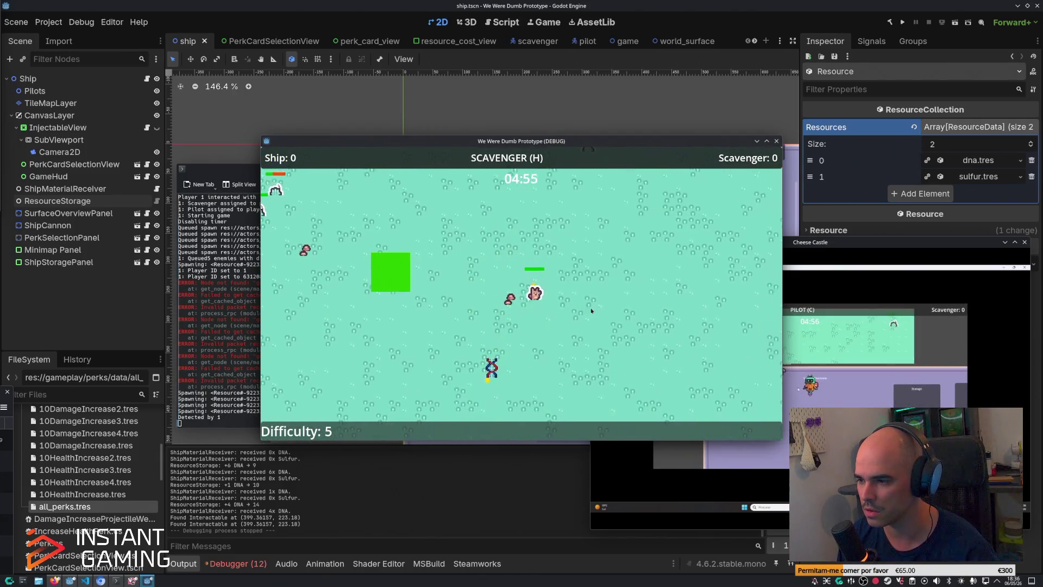
key("s")
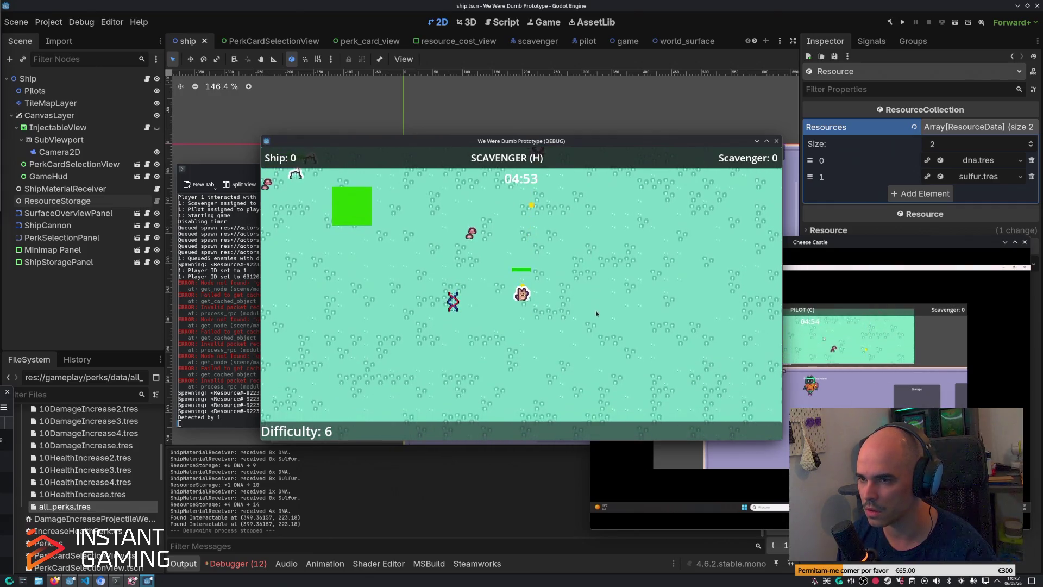
key("w")
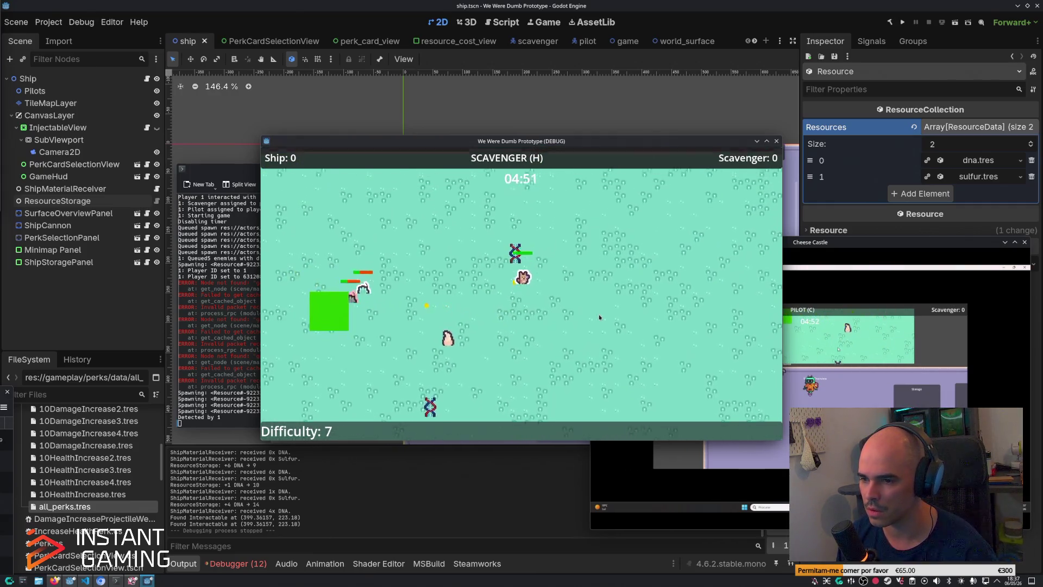
key("a")
key("s")
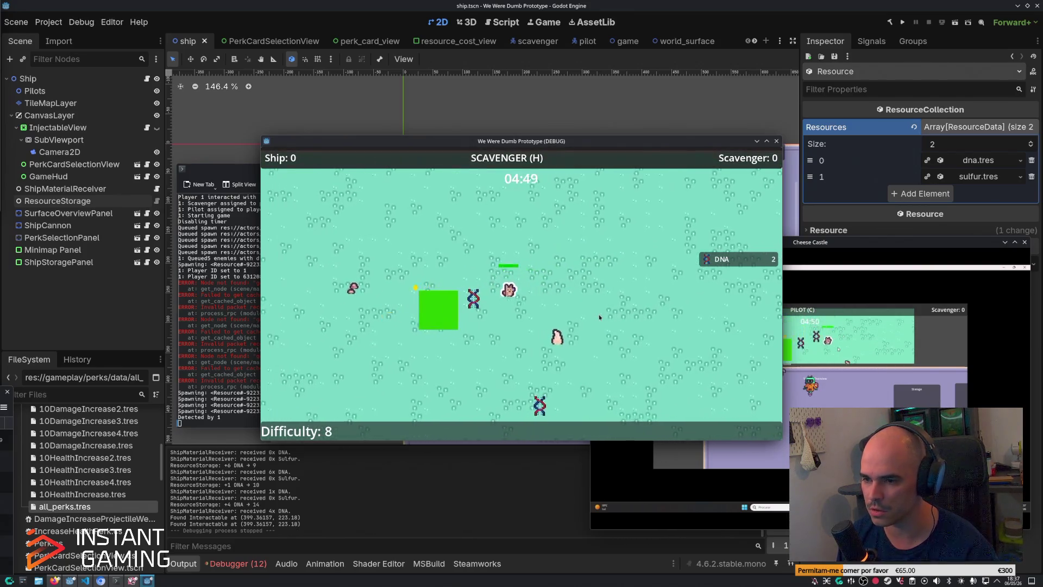
key("w")
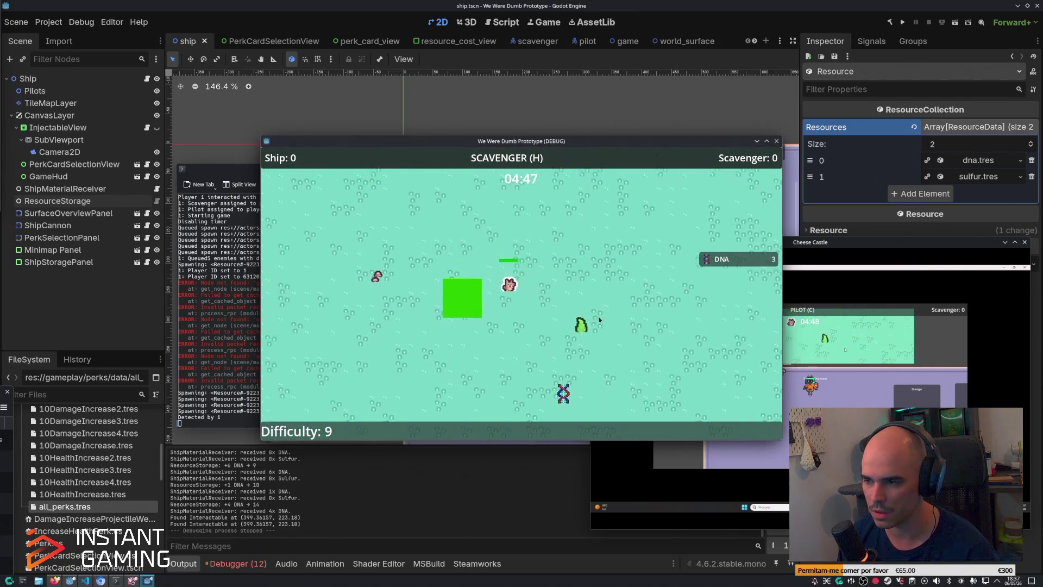
key("a")
key("d")
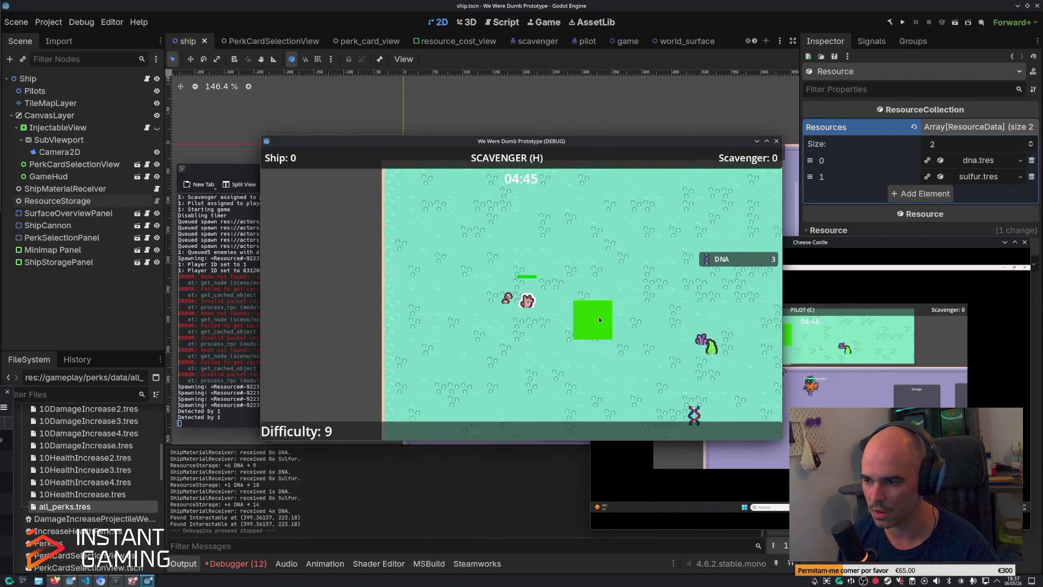
key("s")
key("a")
key("w")
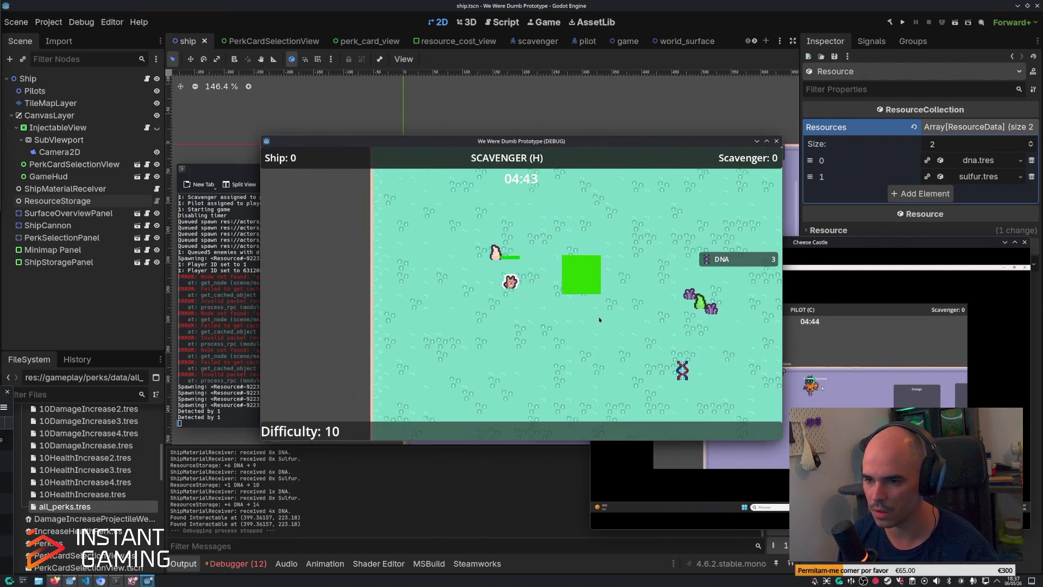
key("d")
key("s")
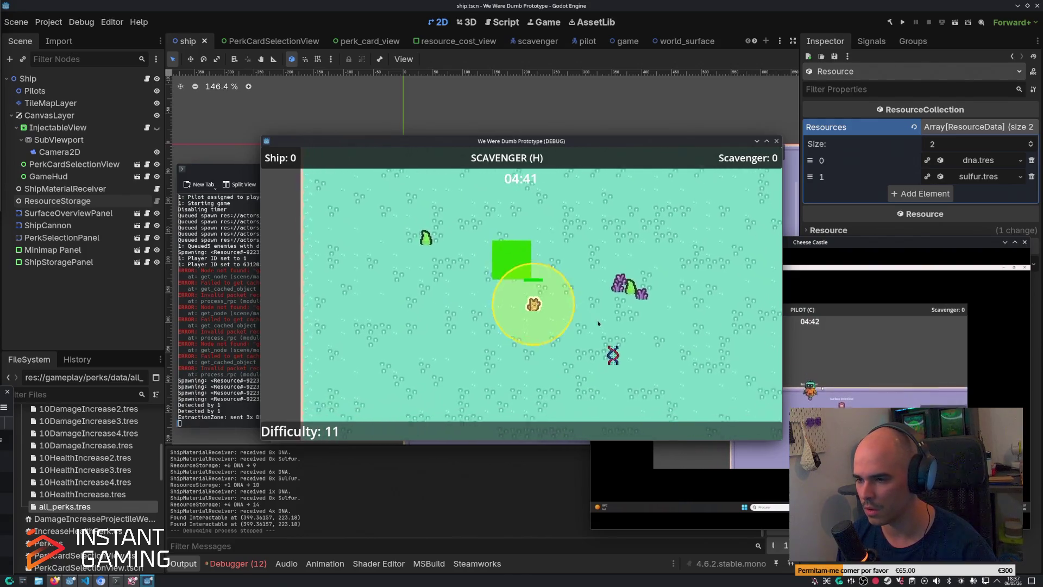
key("w")
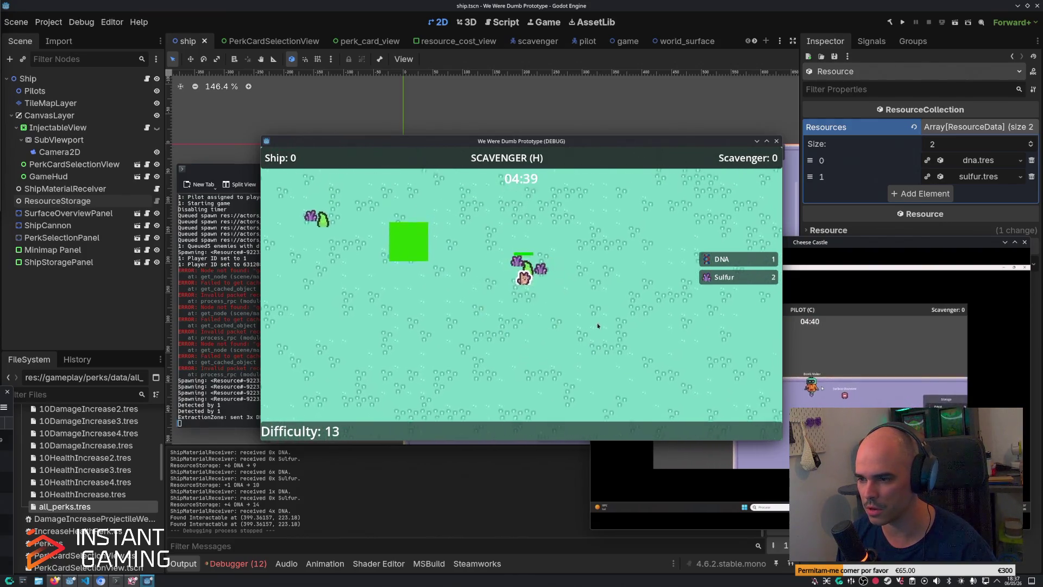
key("a")
key("w")
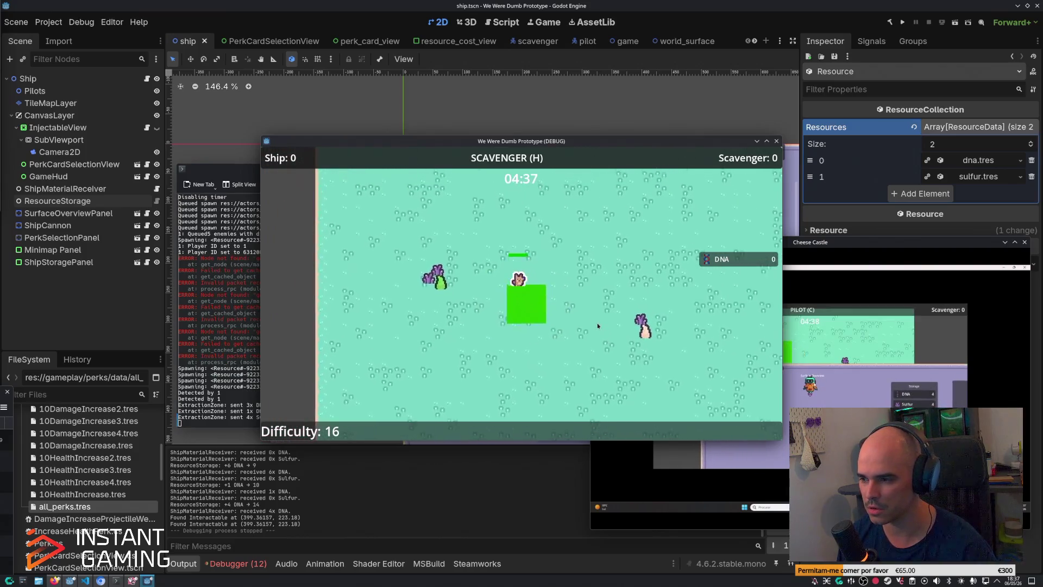
key("d")
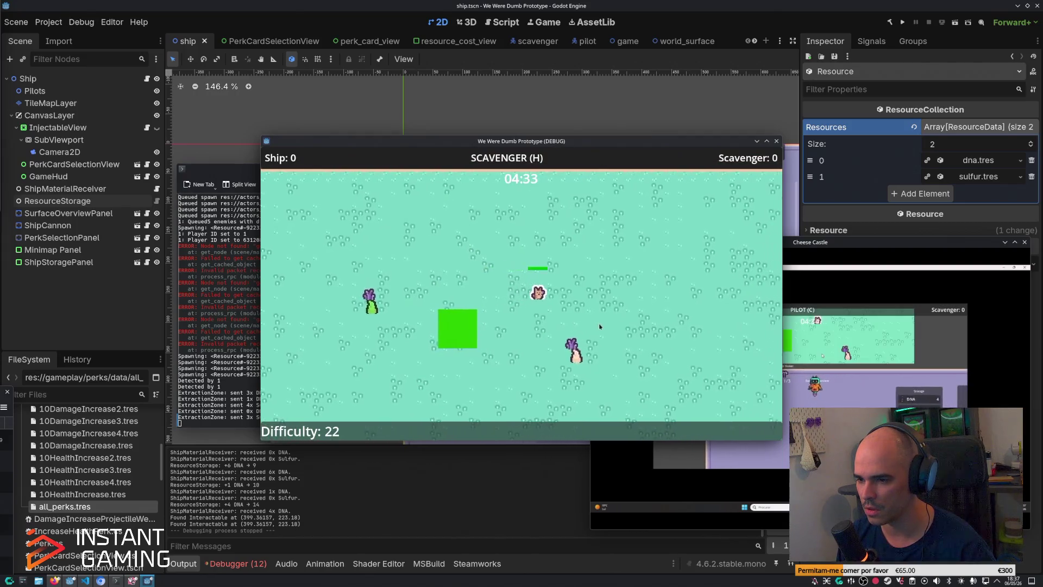
key("s")
key("a")
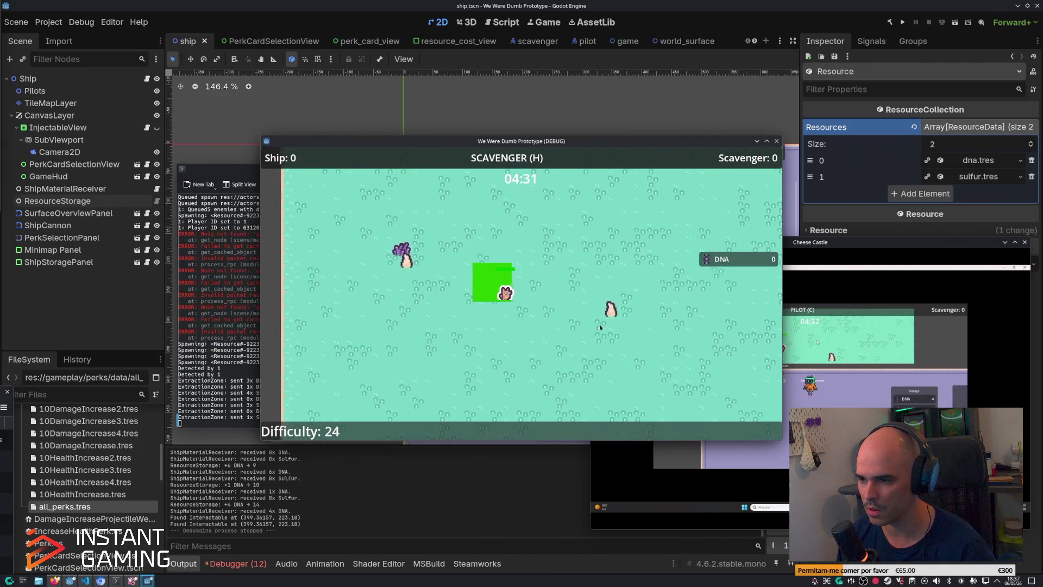
Step: Collect more DNA and Sulfur across the map and deposit them in the green zone
key("a")
key("w")
key("d")
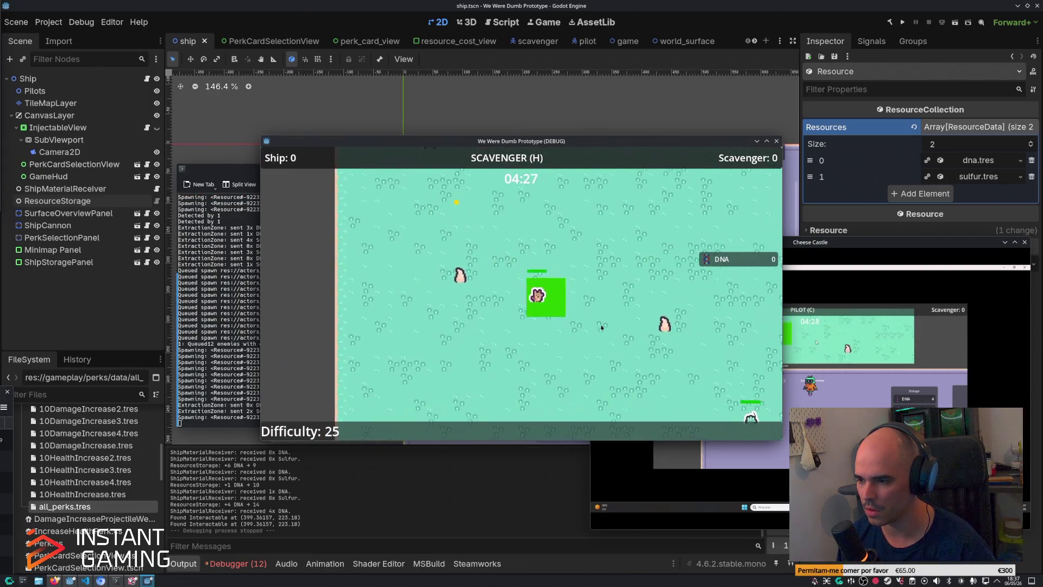
key("s")
key("s")
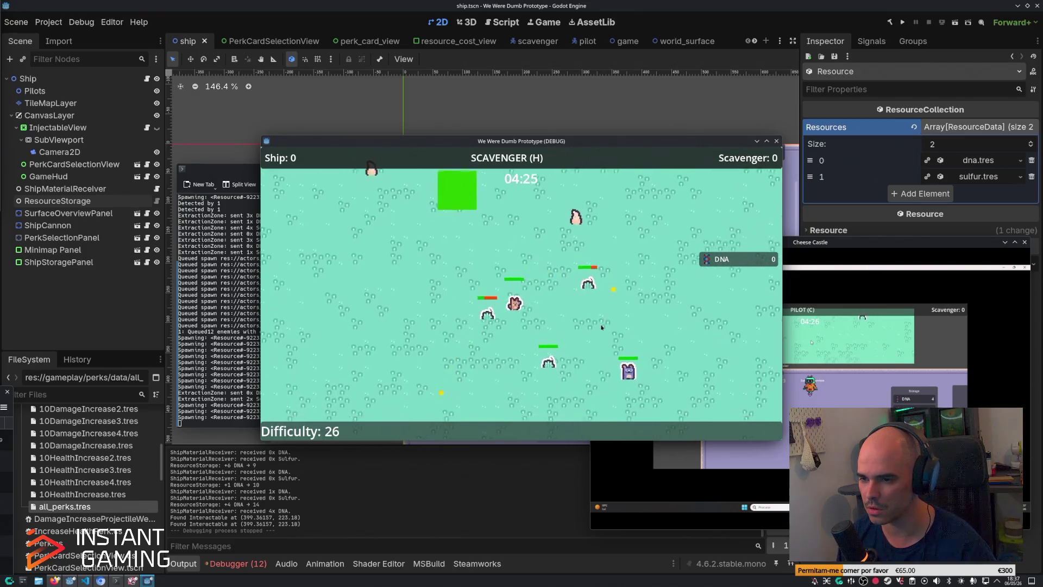
key("a")
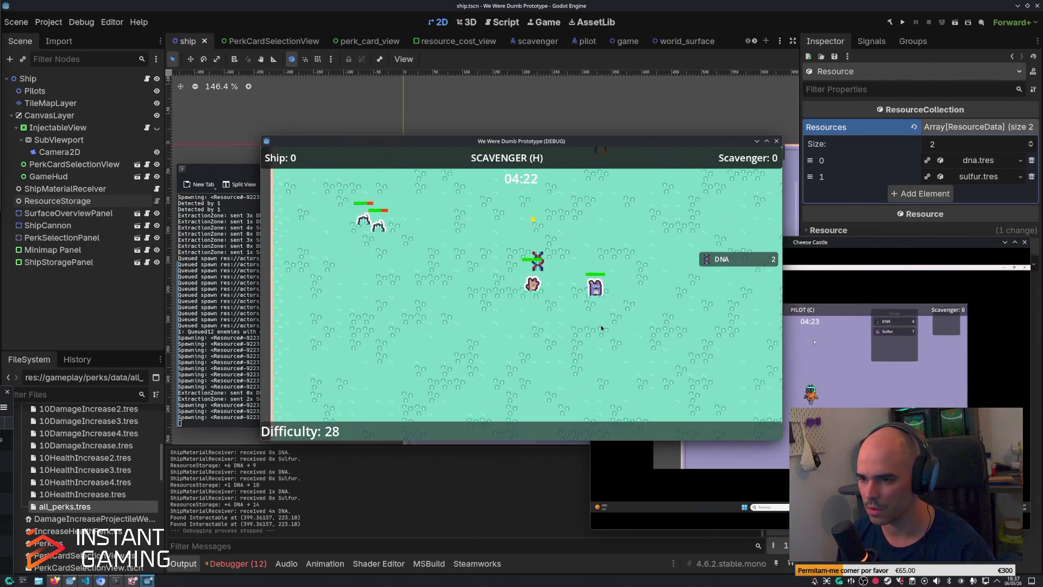
key("a")
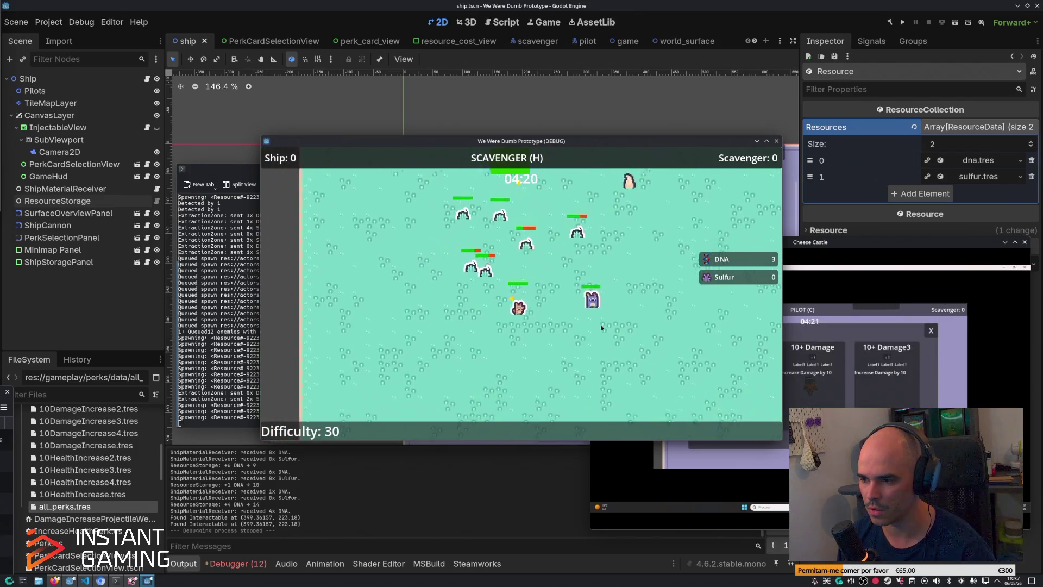
key("a")
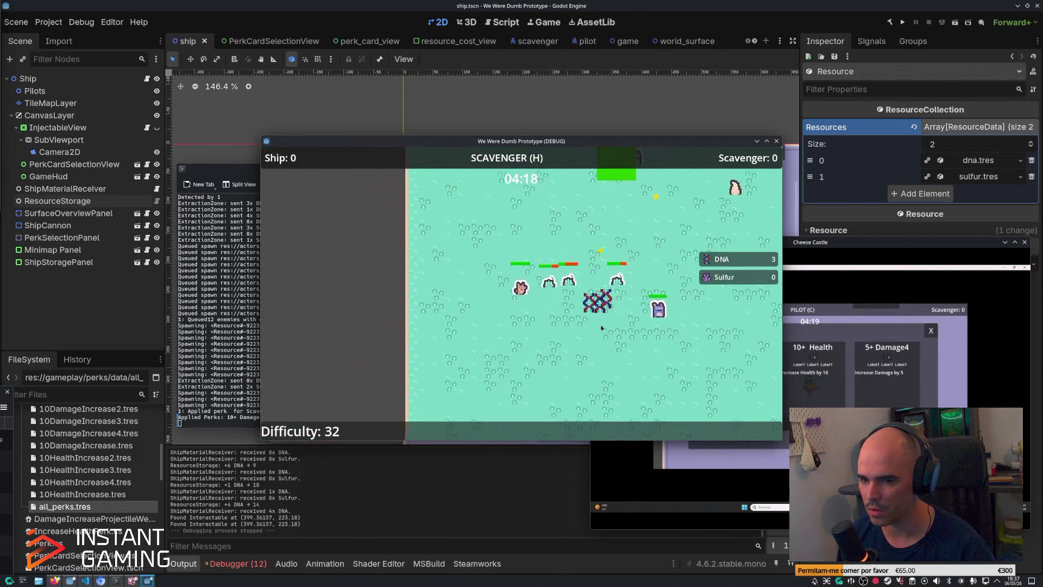
key("a")
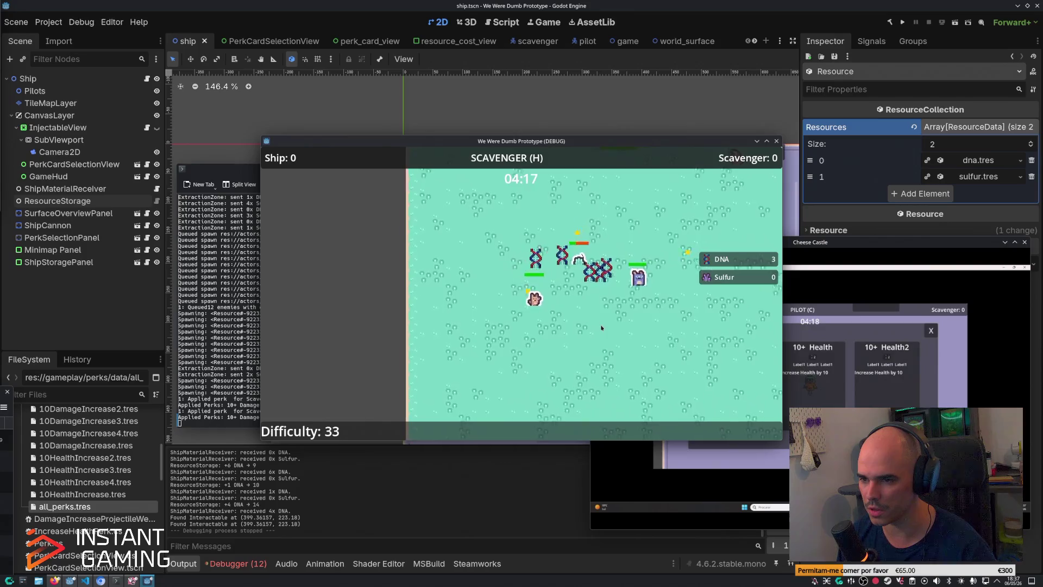
key("d")
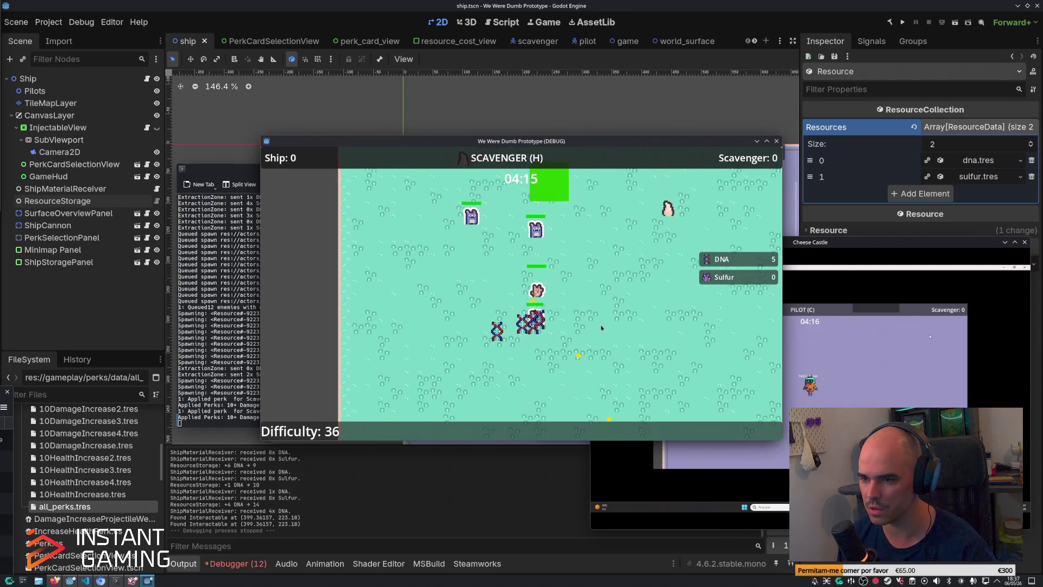
key("w")
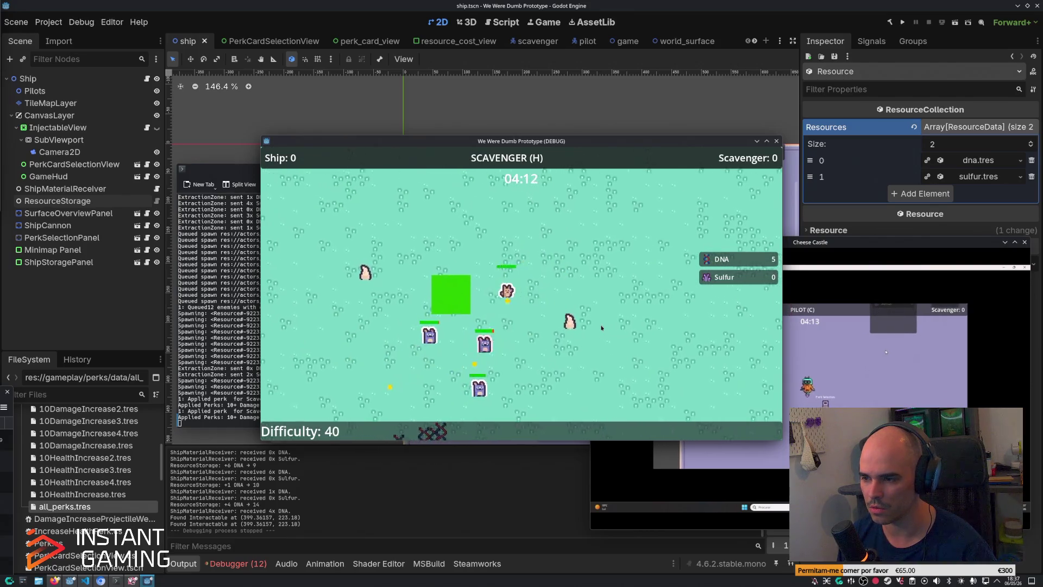
key("w")
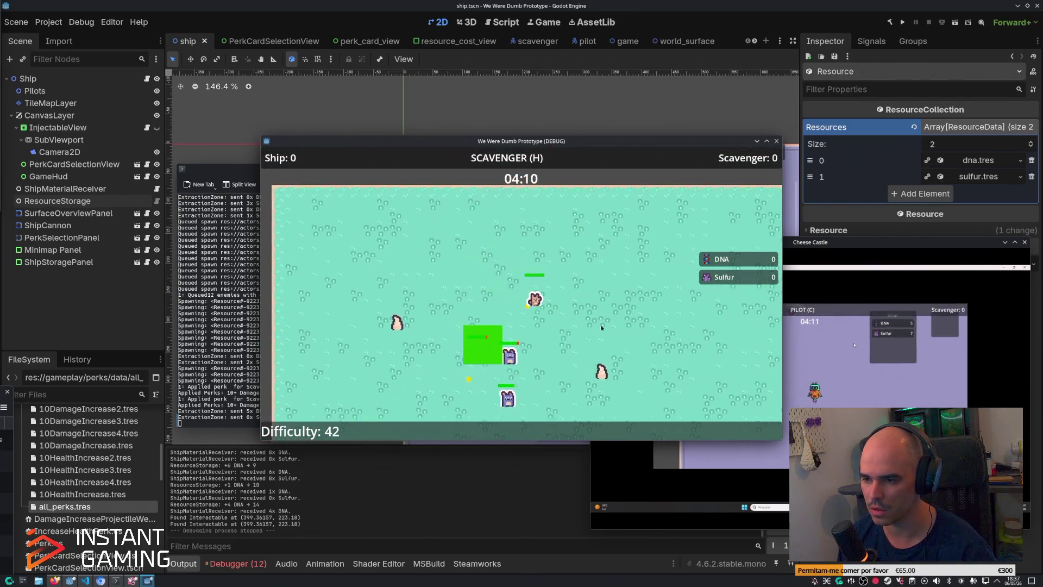
key("s")
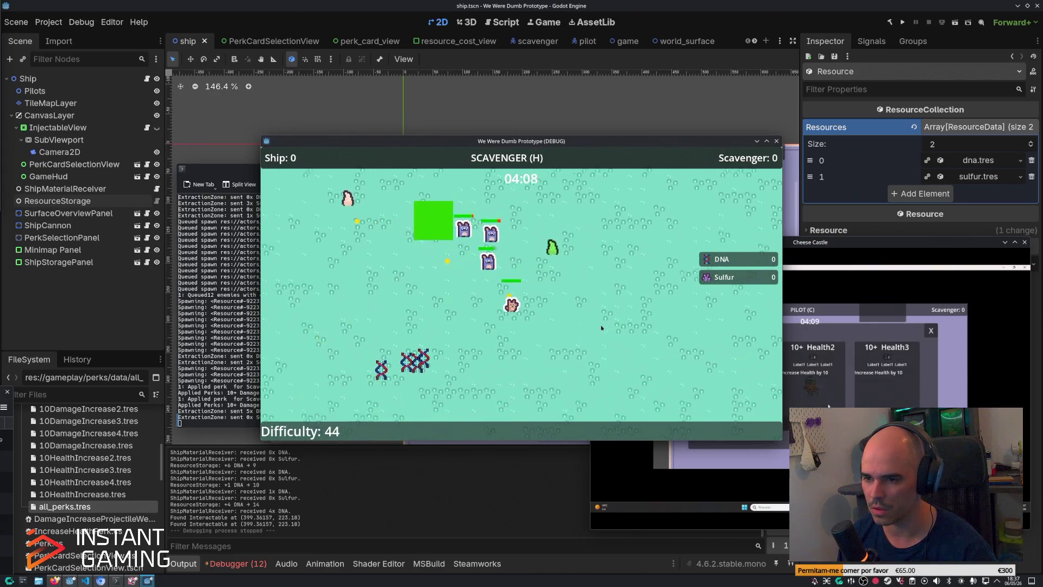
key("a")
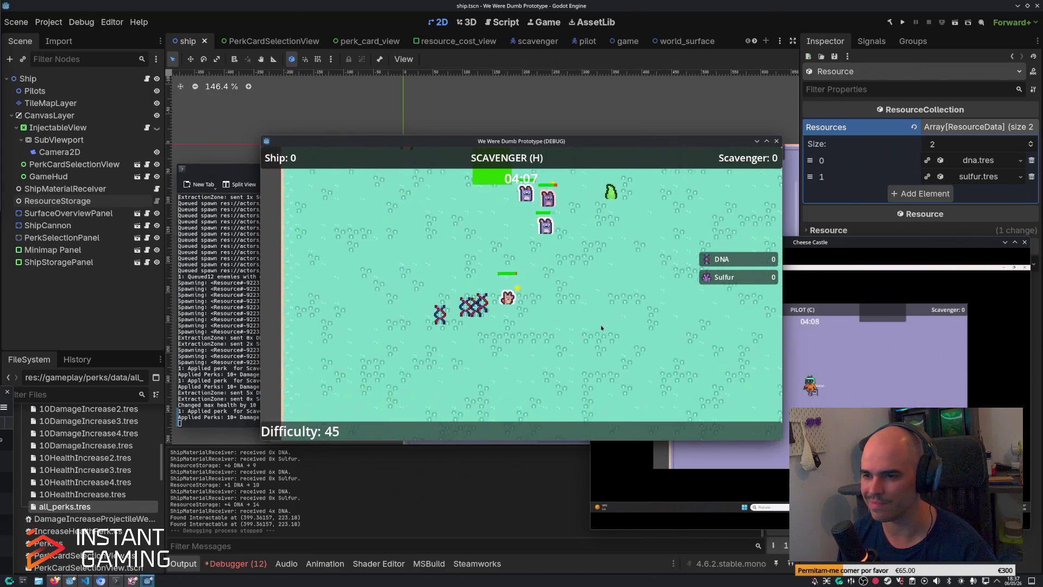
key("w")
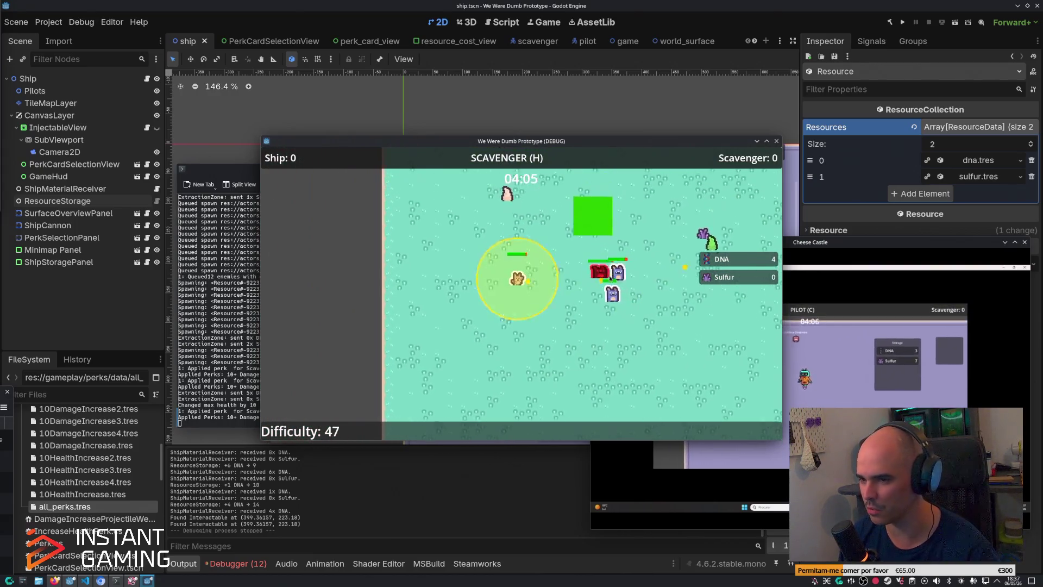
key("d")
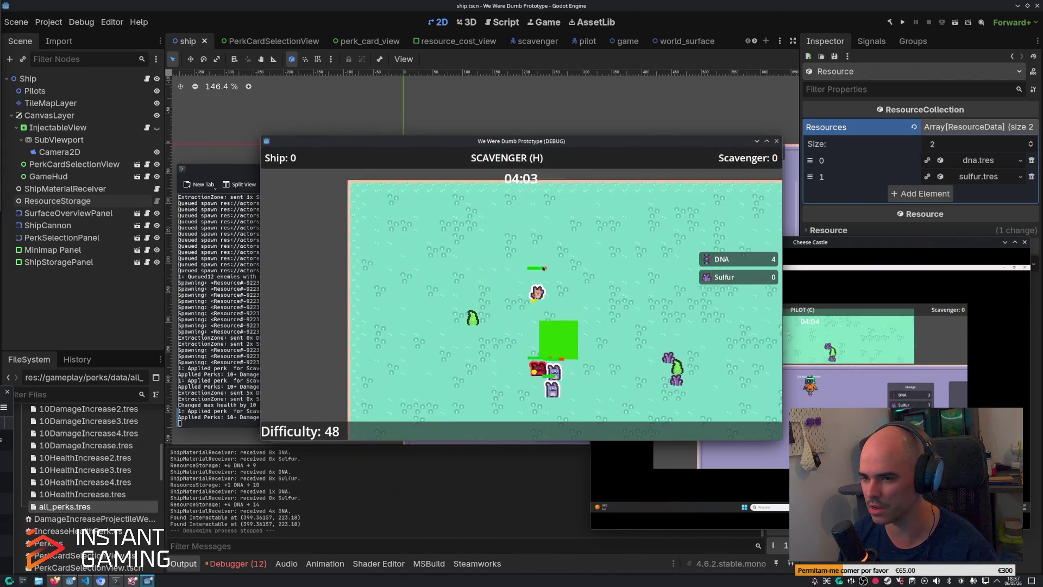
key("s")
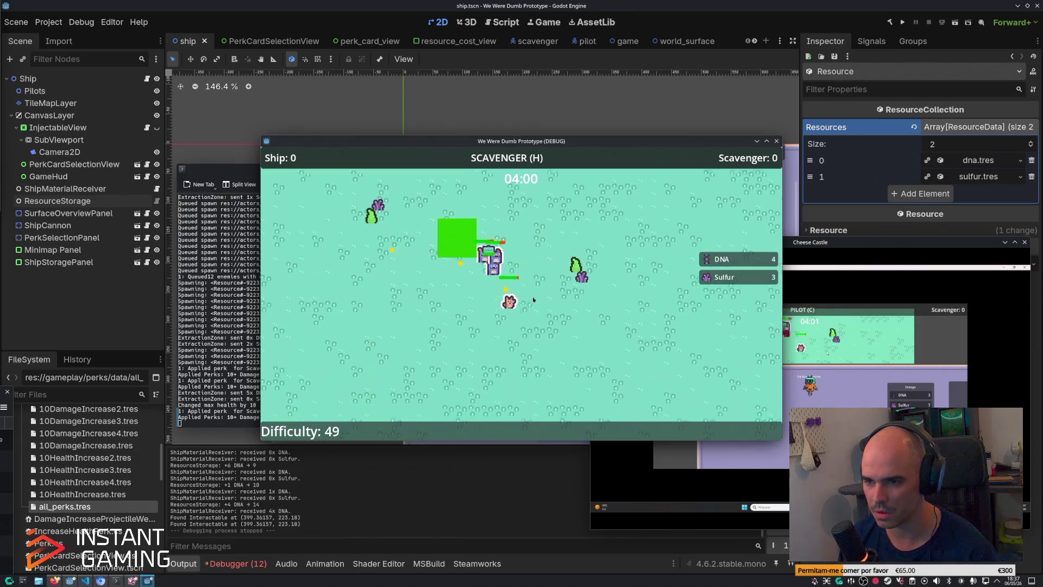
key("a")
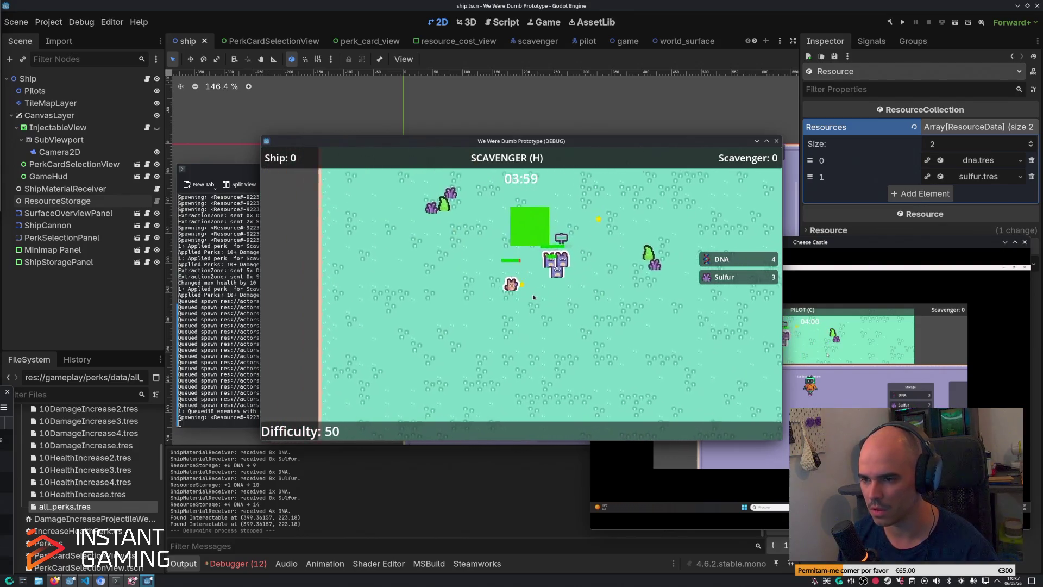
key("w")
Step: Gather further DNA, then close the match and relaunch the steam-test build
key("s")
key("a")
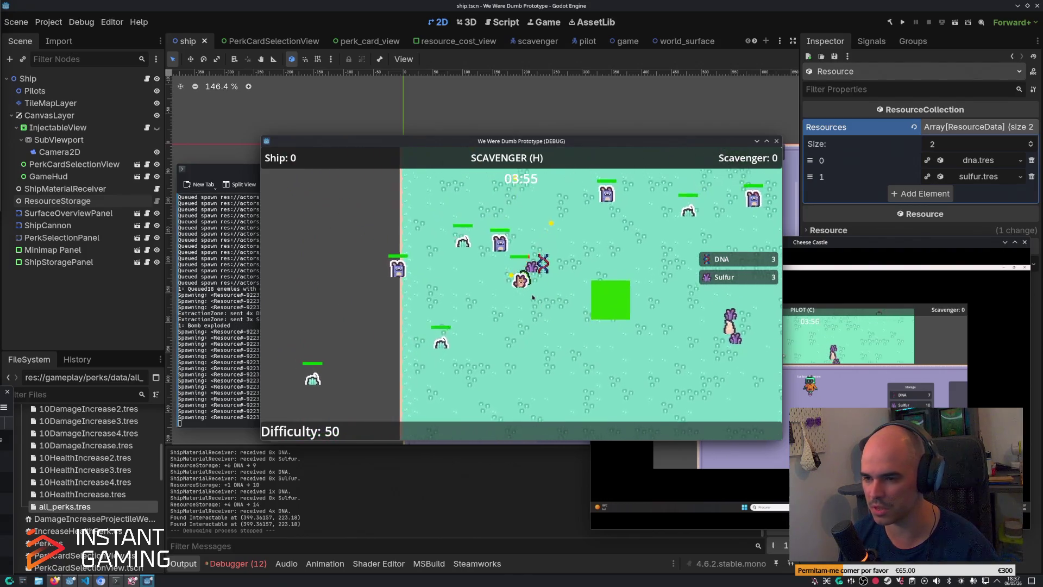
key("d")
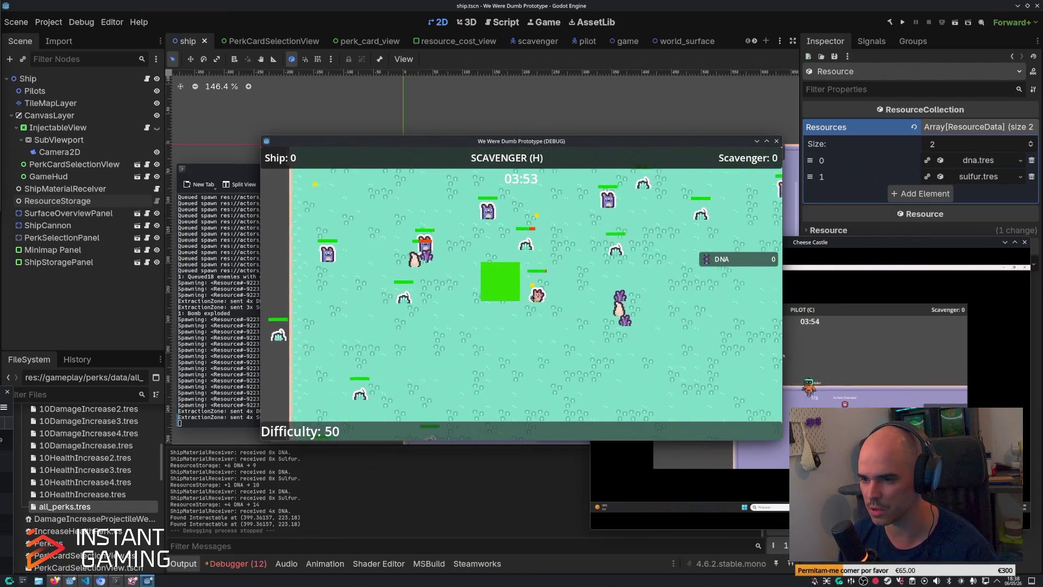
key("d")
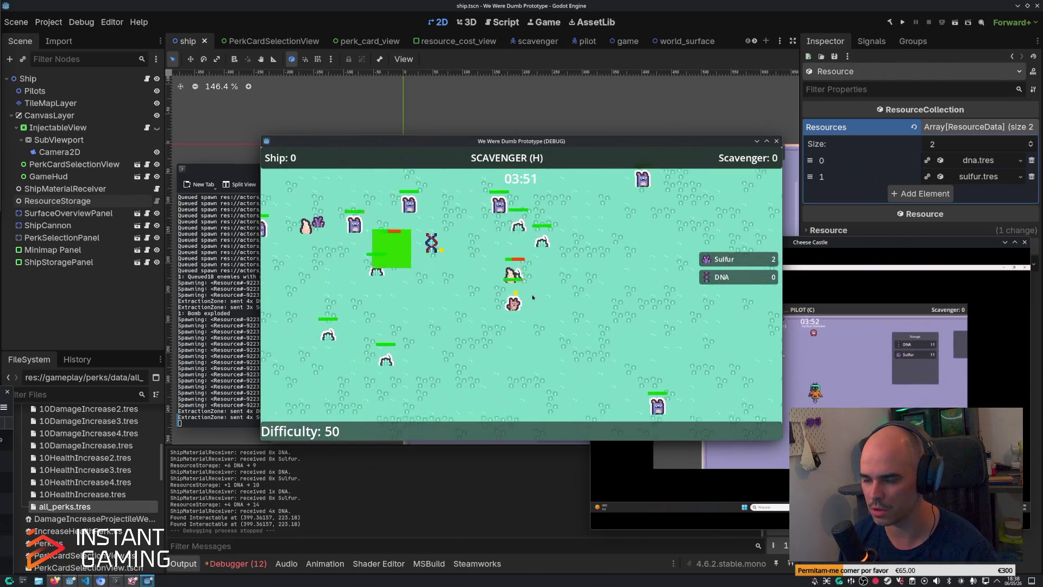
key("s")
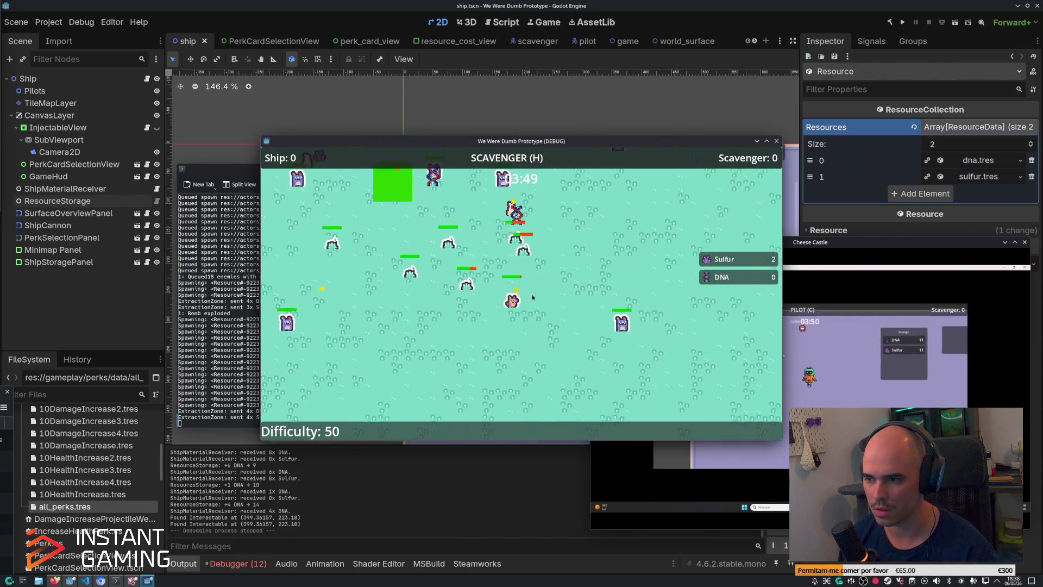
key("a")
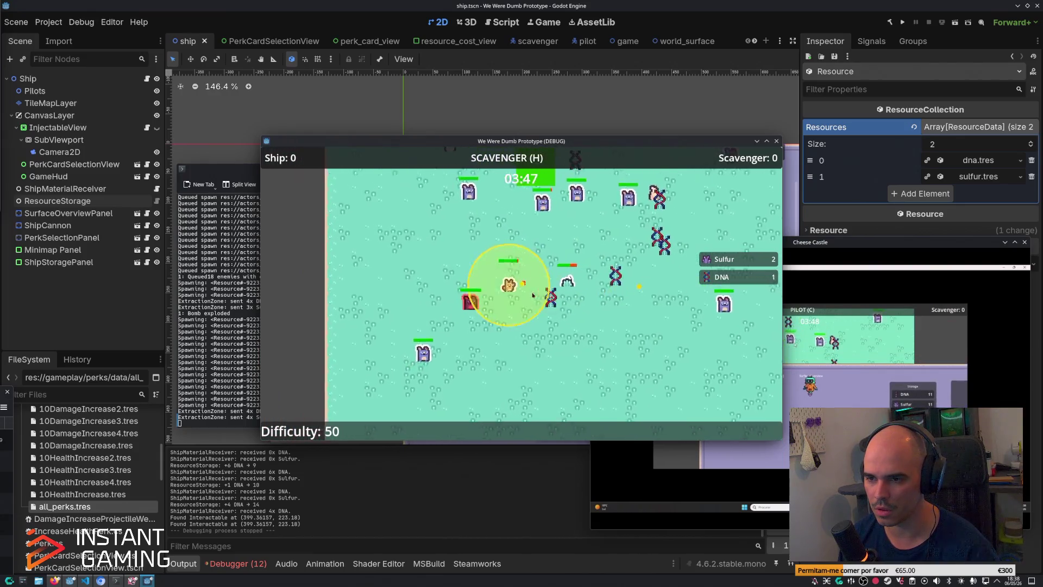
key("w")
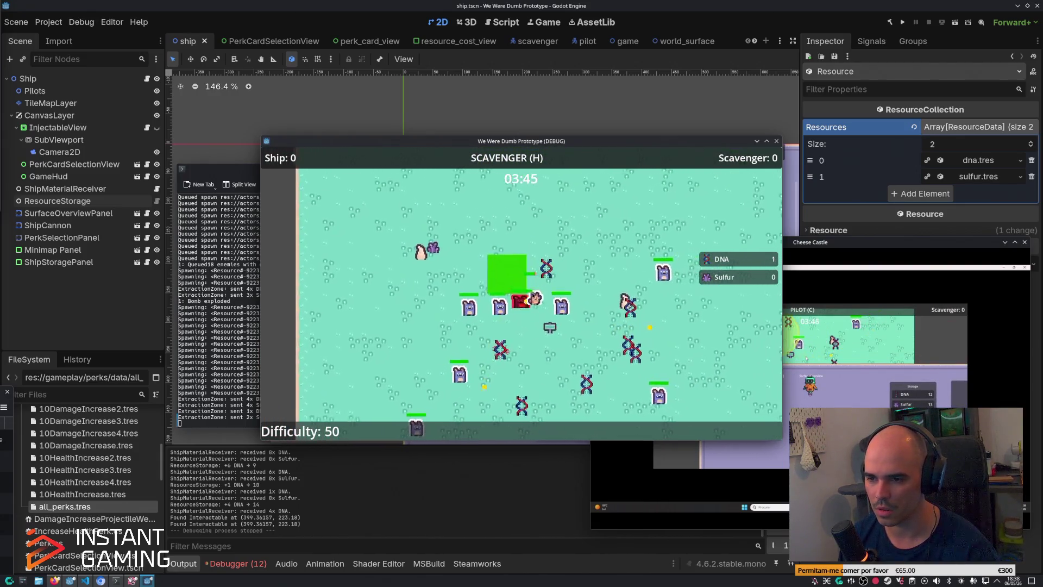
key("s")
key("d")
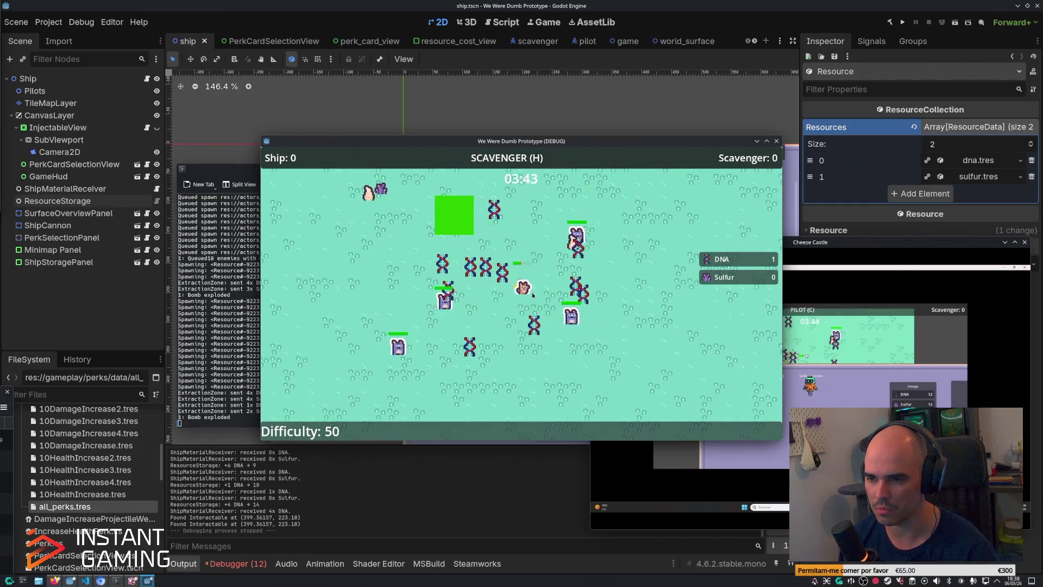
key("w")
key("d")
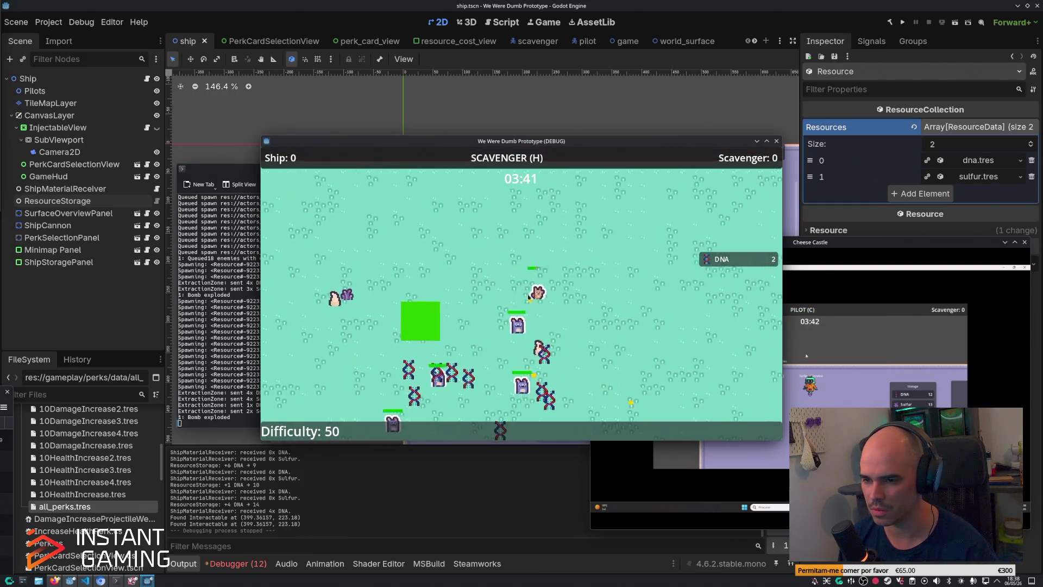
key("d")
key("s")
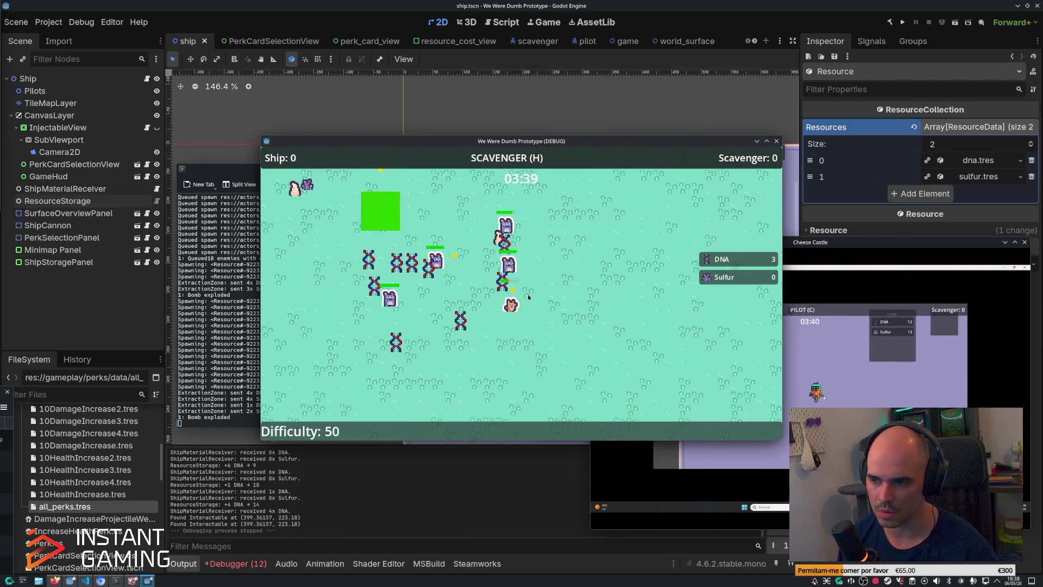
key("a")
key("s")
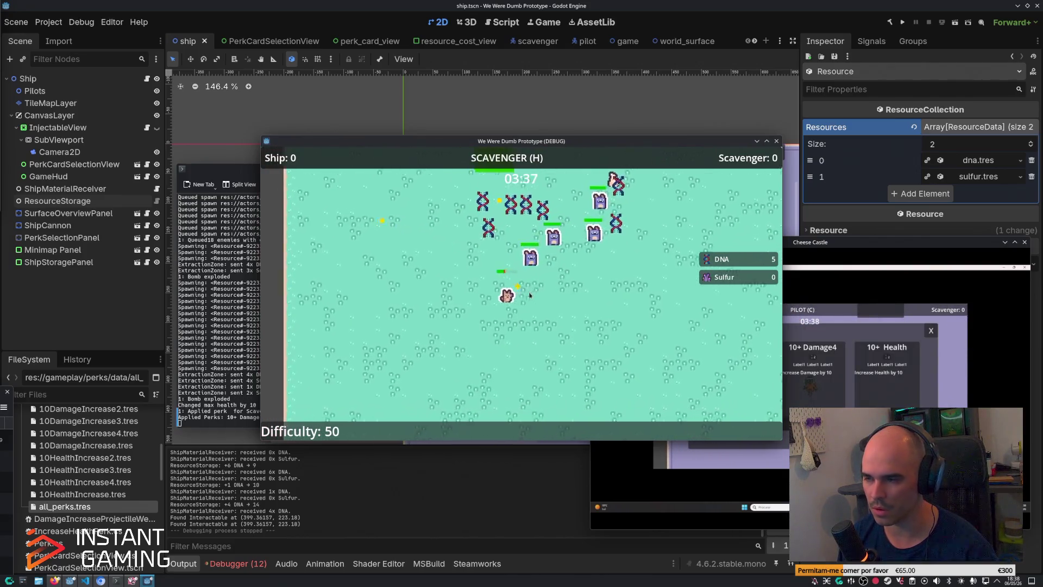
key("a")
key("w")
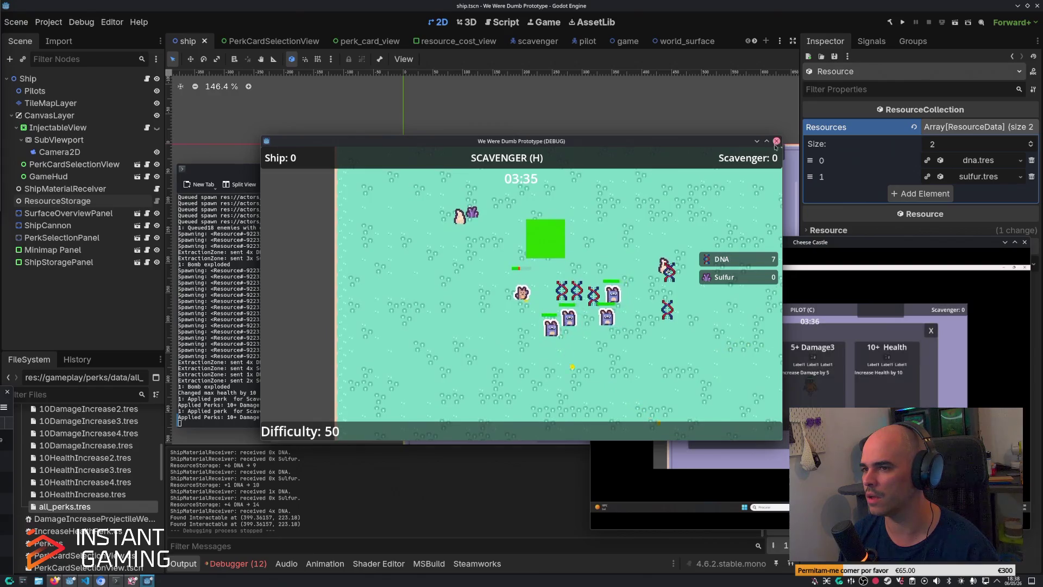
left_click(776, 142)
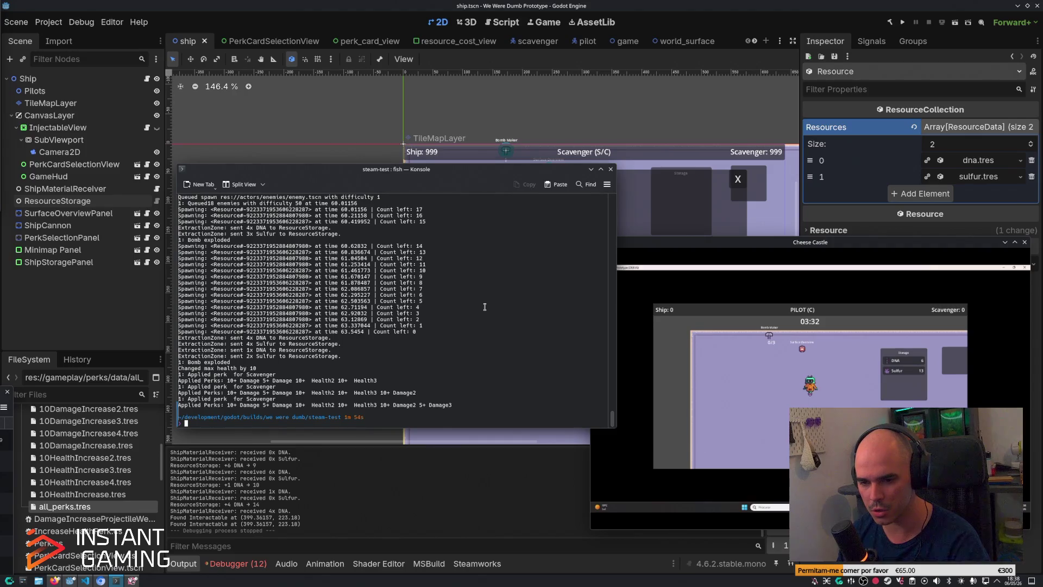
type("./steam-test")
key("Return")
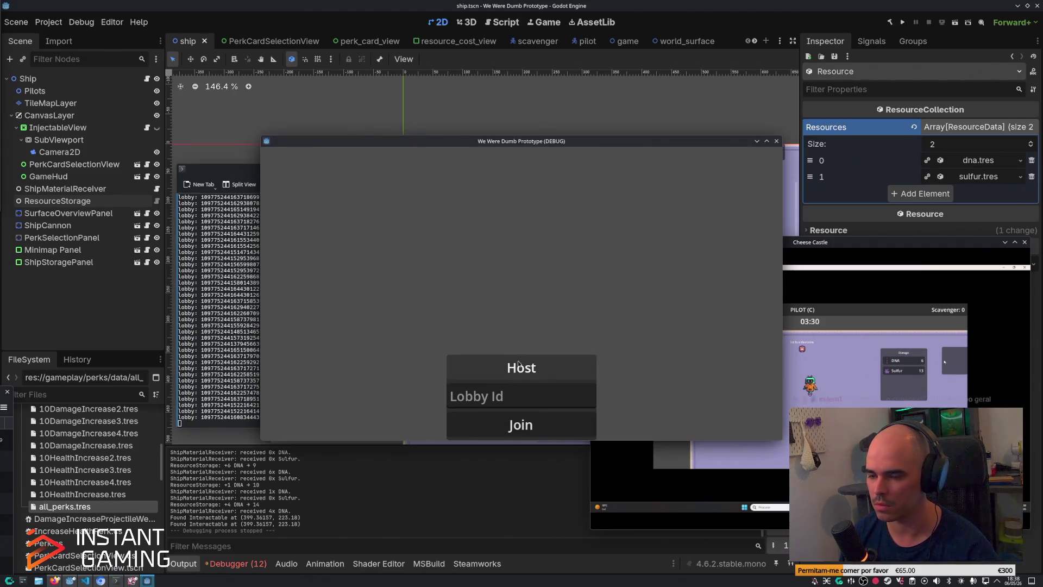
Step: Host a Steam lobby, walk onto the Pilot slot, and start once the teammate joins as Scavenger
left_click(519, 364)
key("s+d")
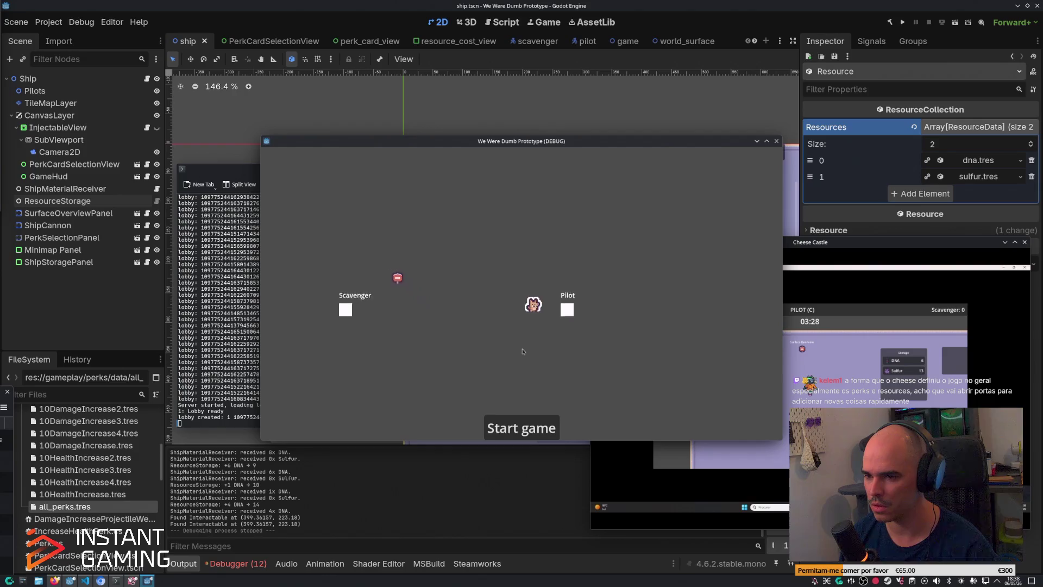
key("d")
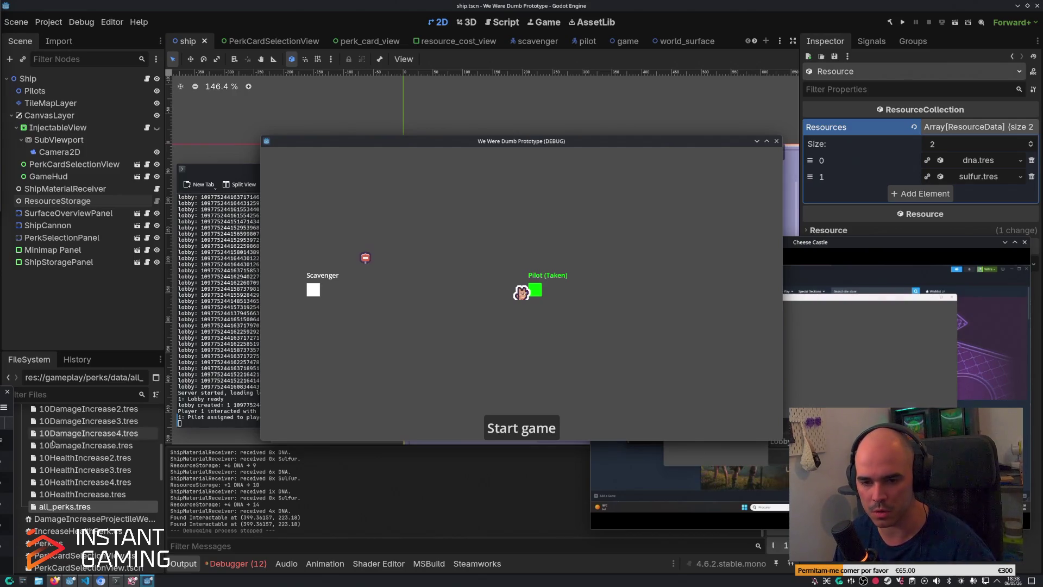
left_click(212, 406)
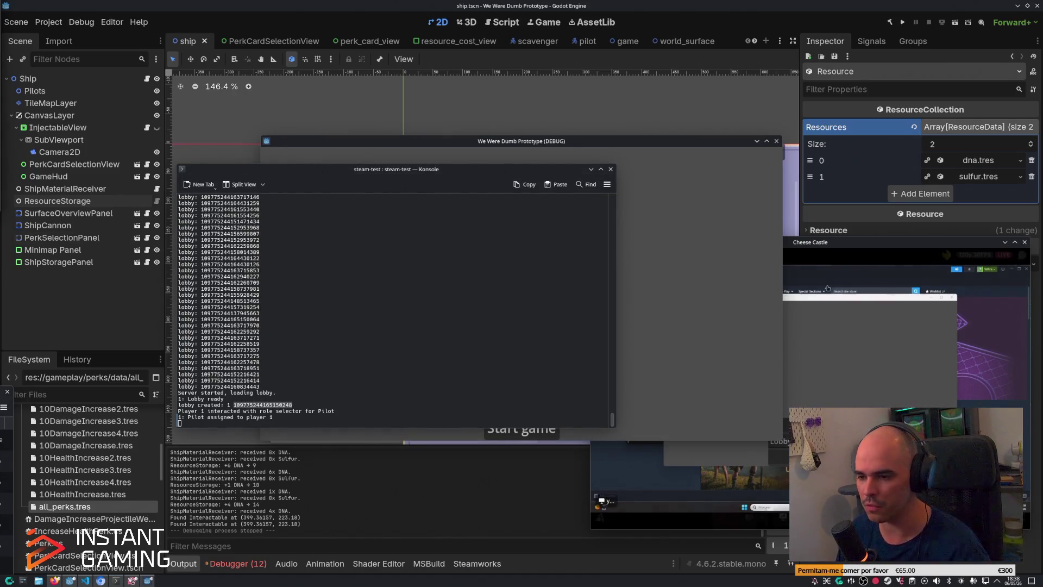
left_click(711, 298)
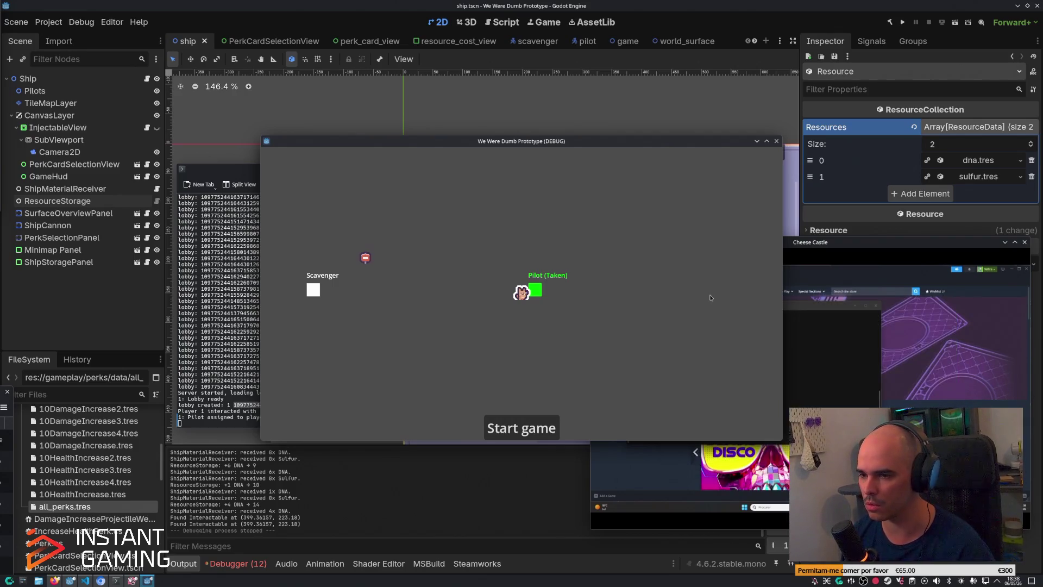
key("d")
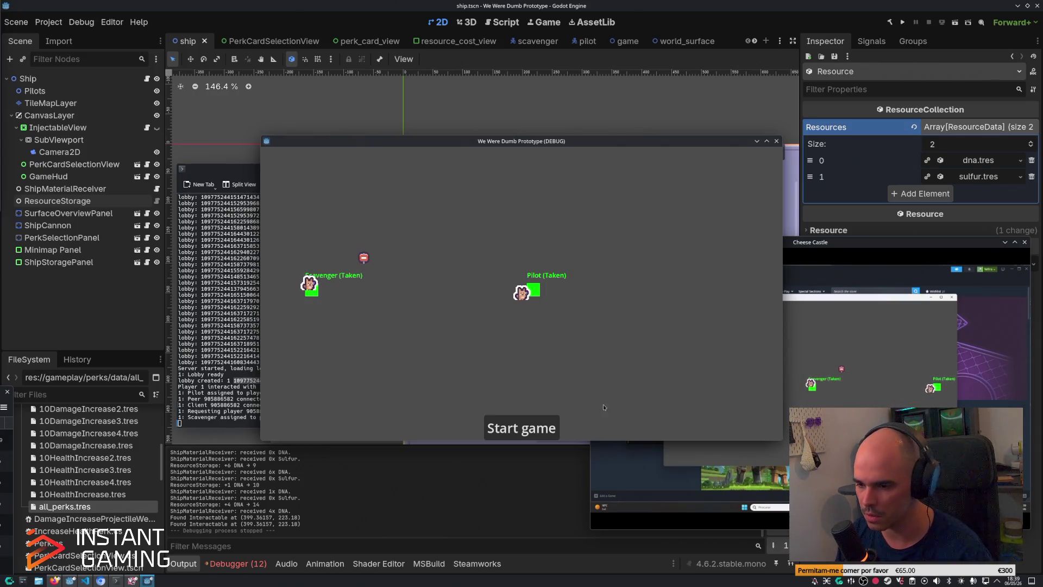
key("Return")
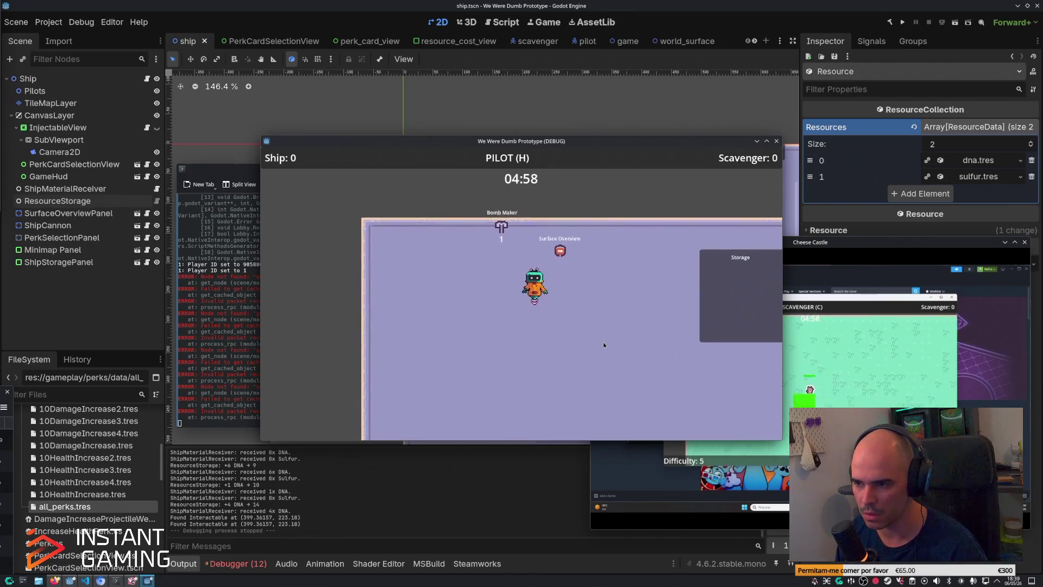
Step: Use the Surface Overview station to mark resource veins near the scavenger
key("w")
key("d")
key("e")
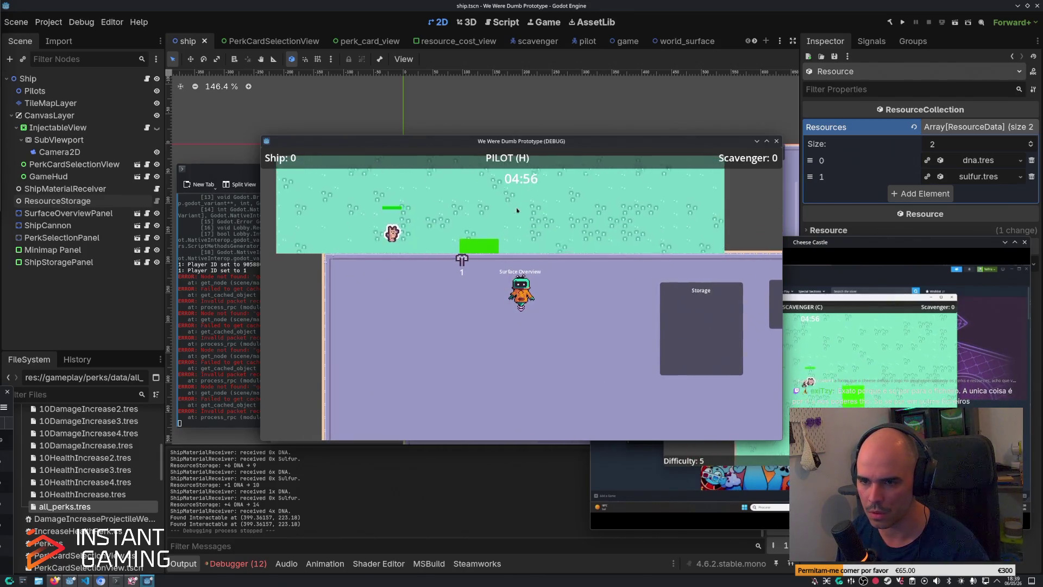
left_click(407, 203)
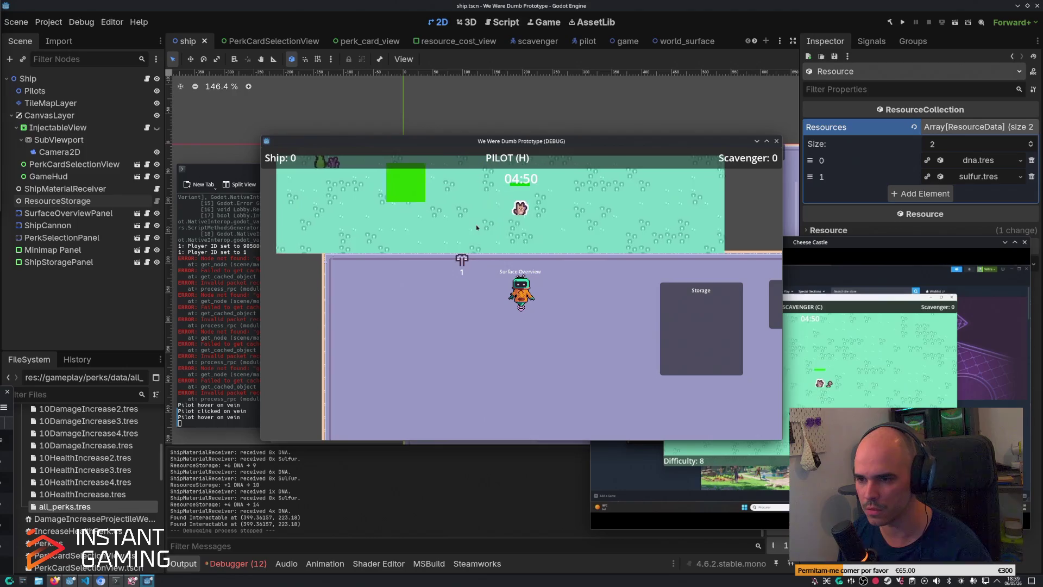
left_click(500, 204)
left_click(501, 204)
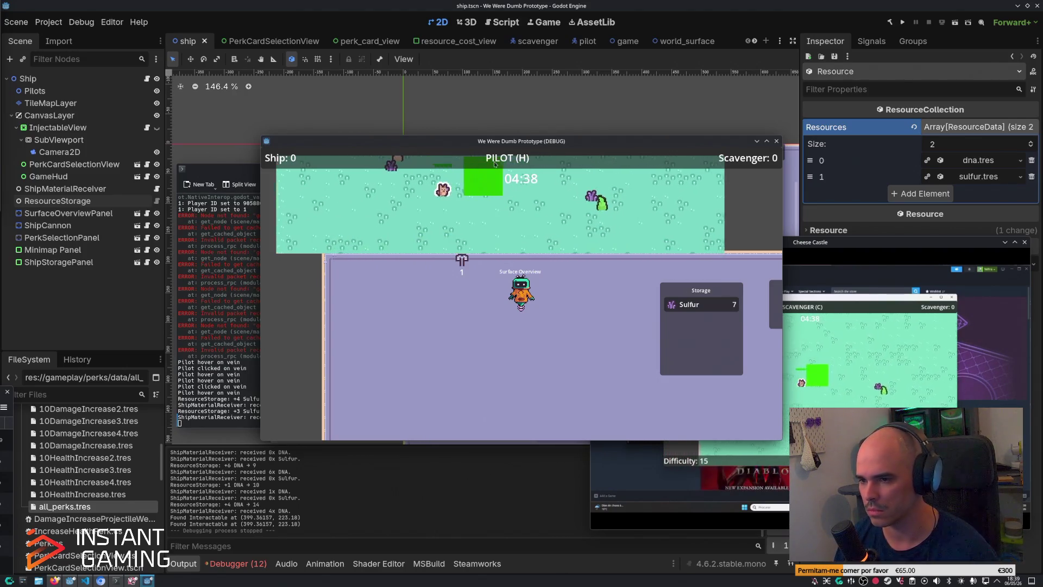
Step: Make bombs at the Bomb Maker and fire the remaining bombs onto the surface
key("a")
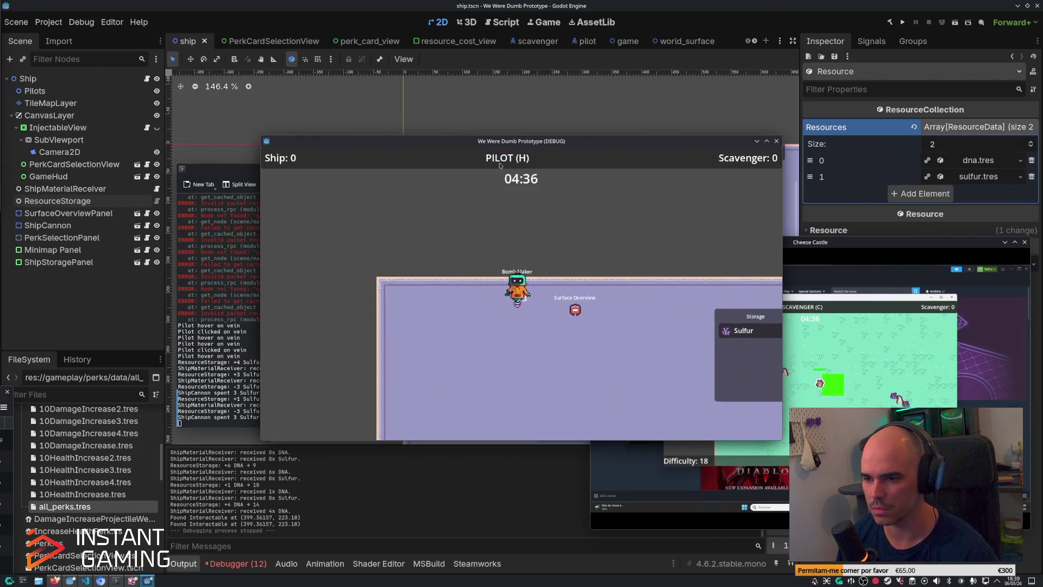
key("d")
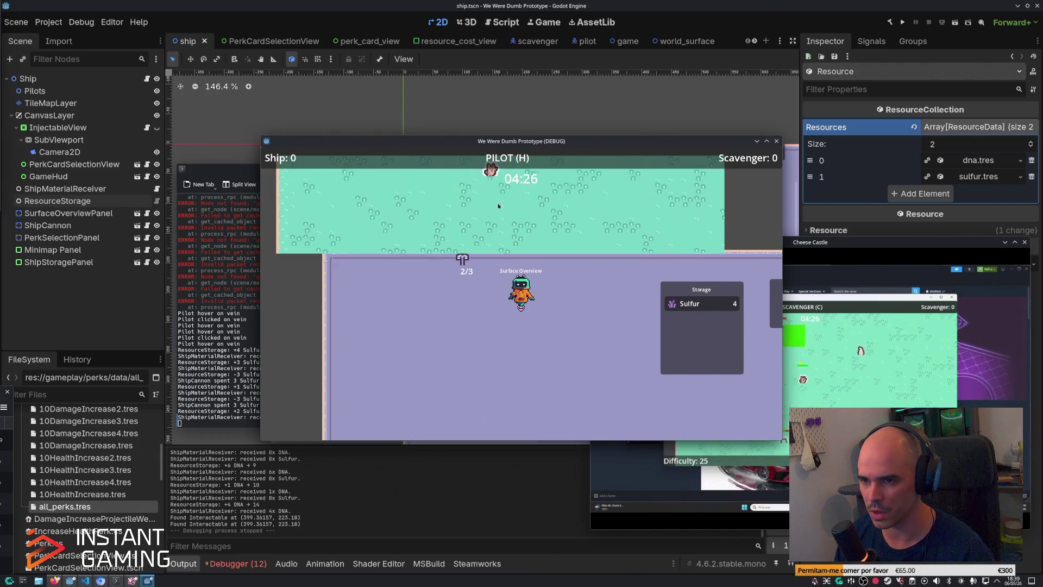
left_click(428, 217)
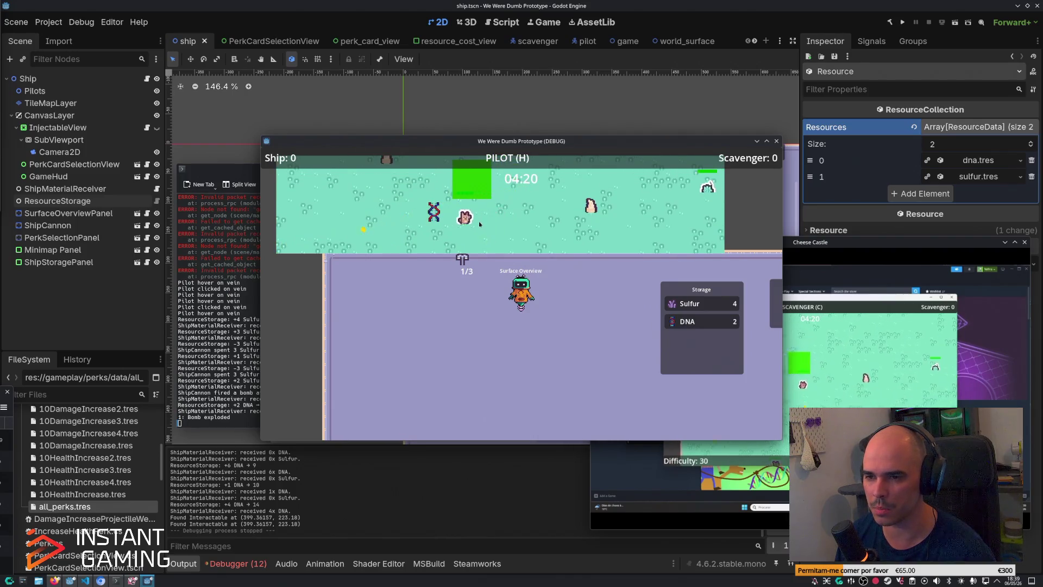
left_click(497, 217)
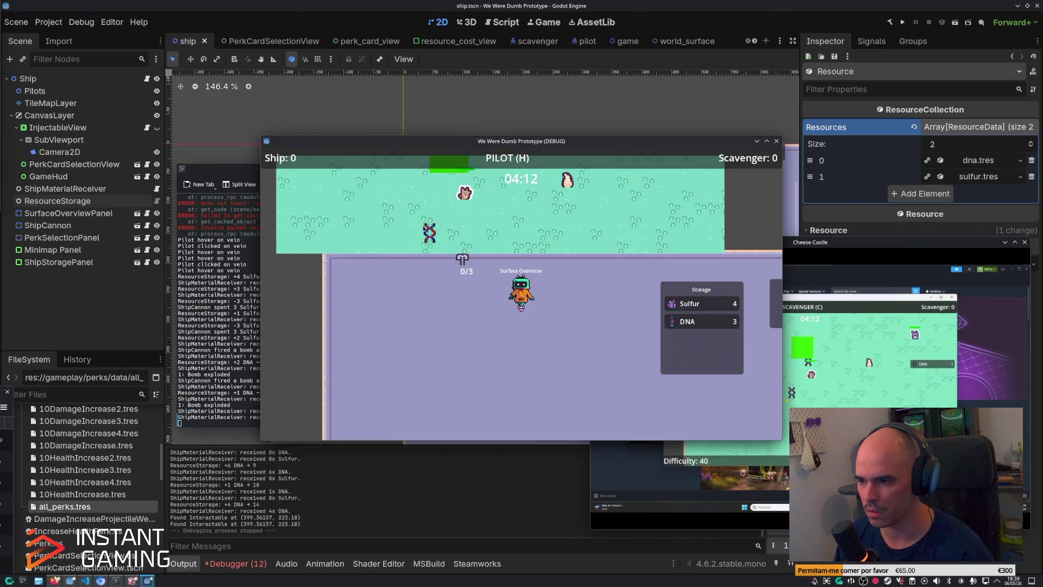
Step: Select the 10+ Health2 and 10+ Health3 perks at Perk Selection, then close the game window
key("s")
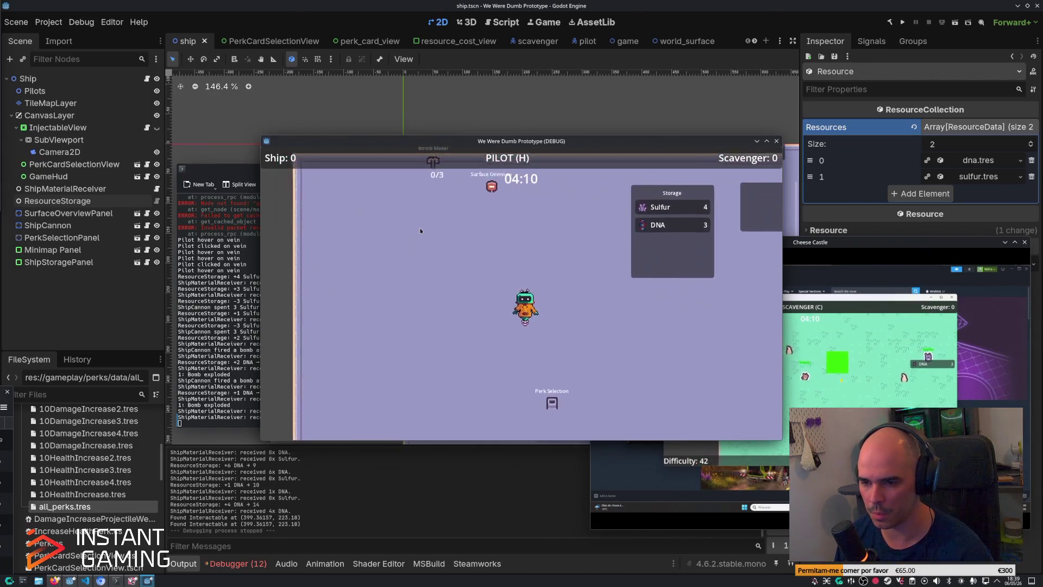
key("e")
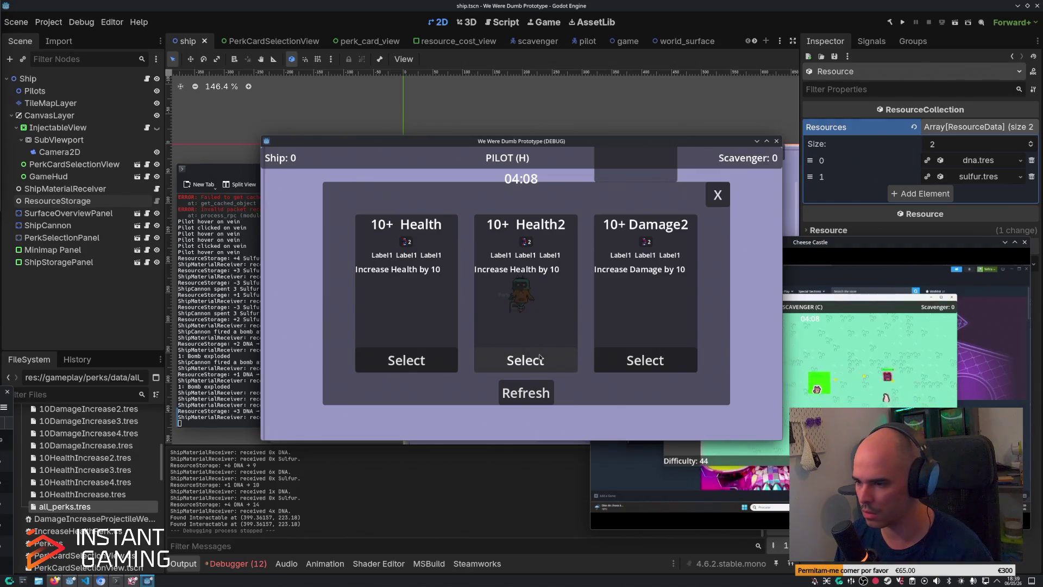
left_click(541, 360)
key("e")
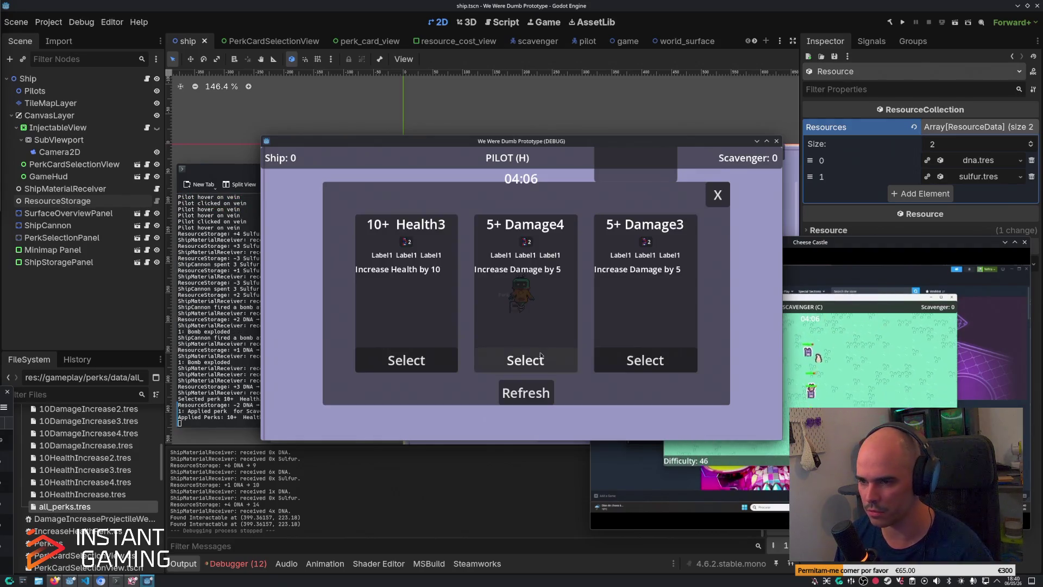
left_click(416, 359)
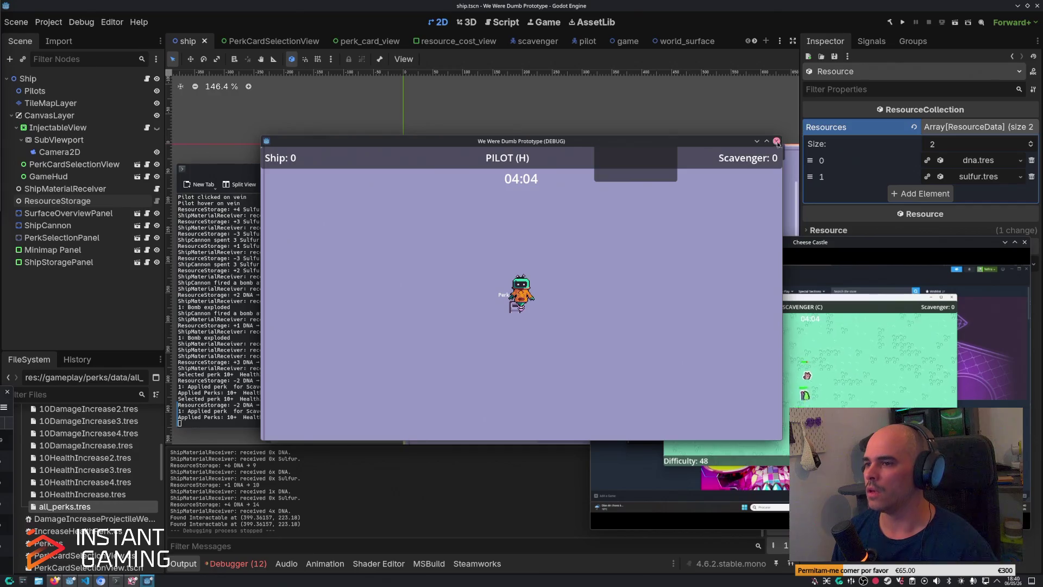
left_click(778, 144)
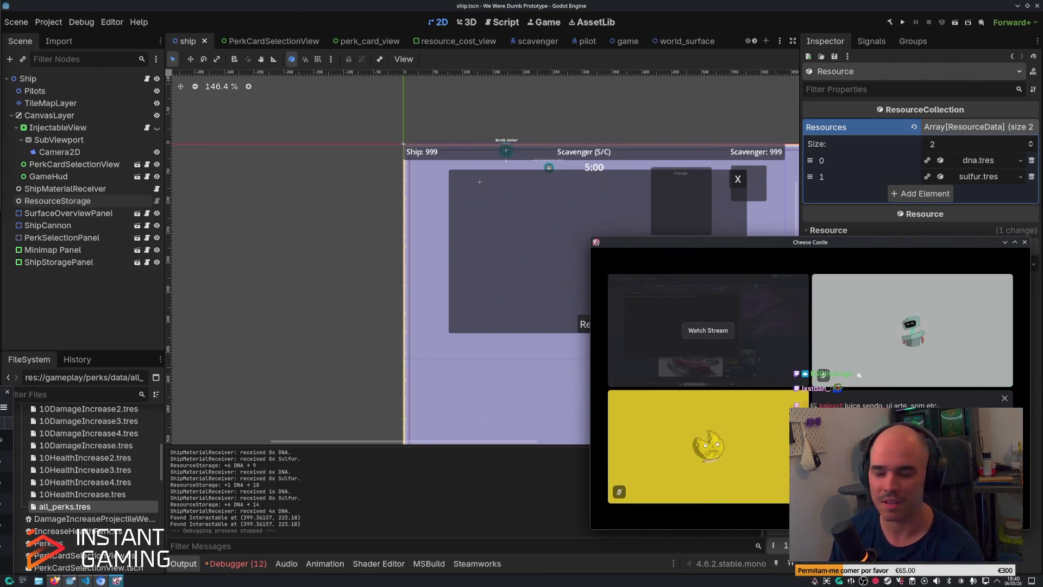
Step: Bring the Godot editor window in front of the Cheese Castle stream window
left_click(756, 228)
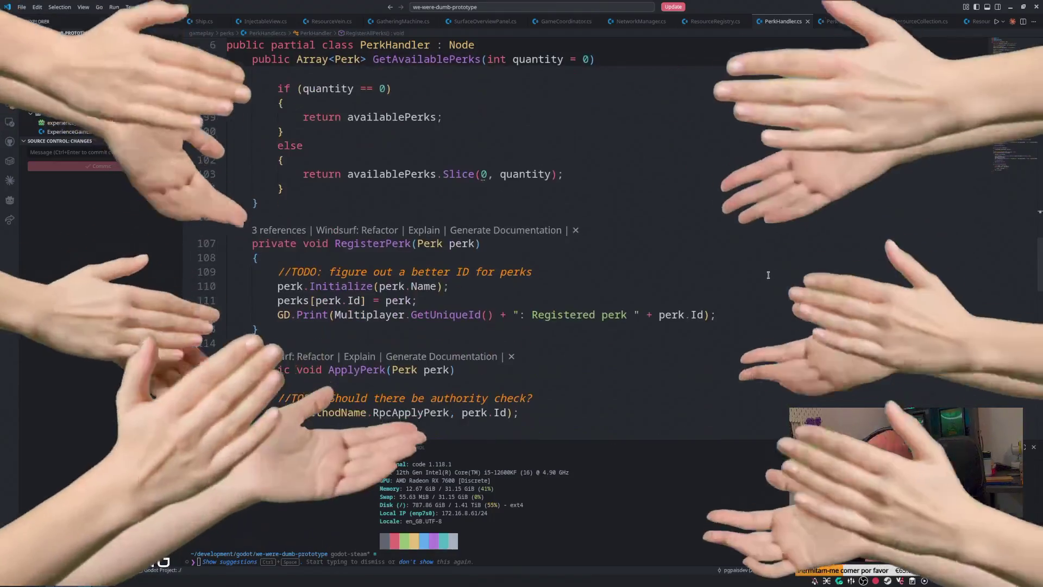
Step: Read through PerkHandler.cs's ApplyPerk and RpcApplyPerk code, then return to Godot's Script workspace
scroll(742, 271, "down", 8)
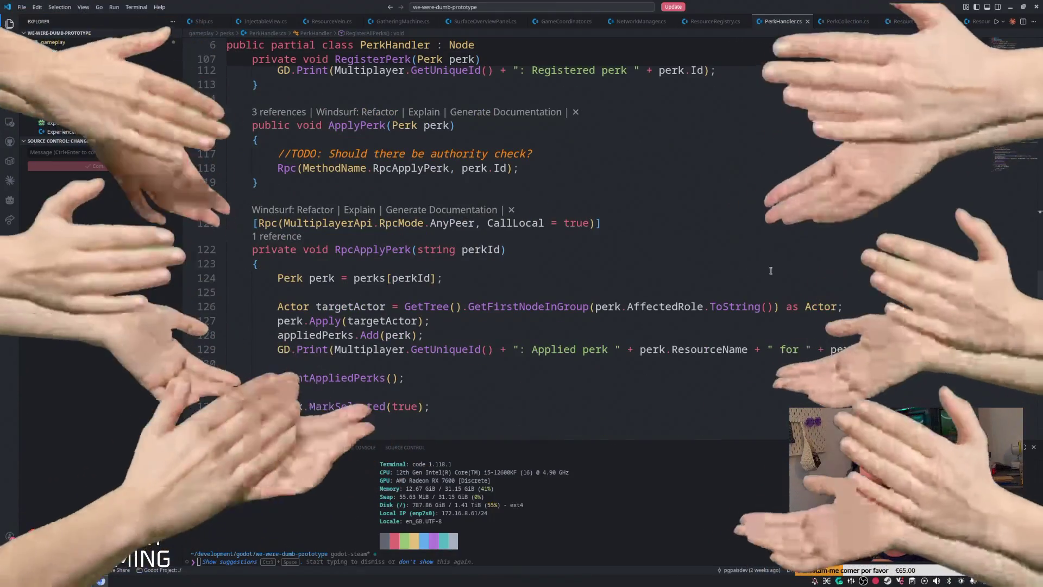
scroll(741, 272, "down", 4)
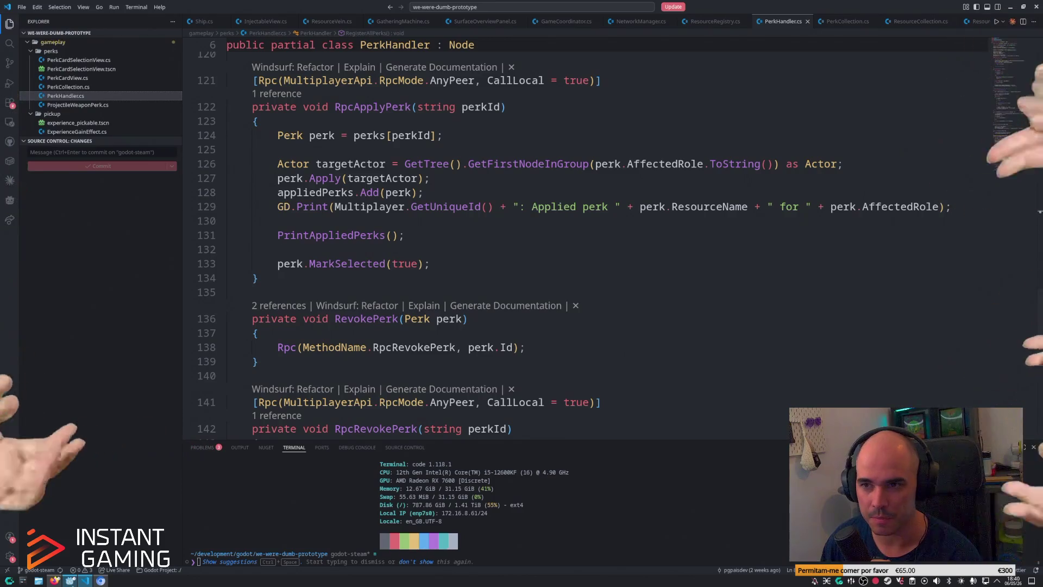
key("alt+Tab")
left_click(505, 23)
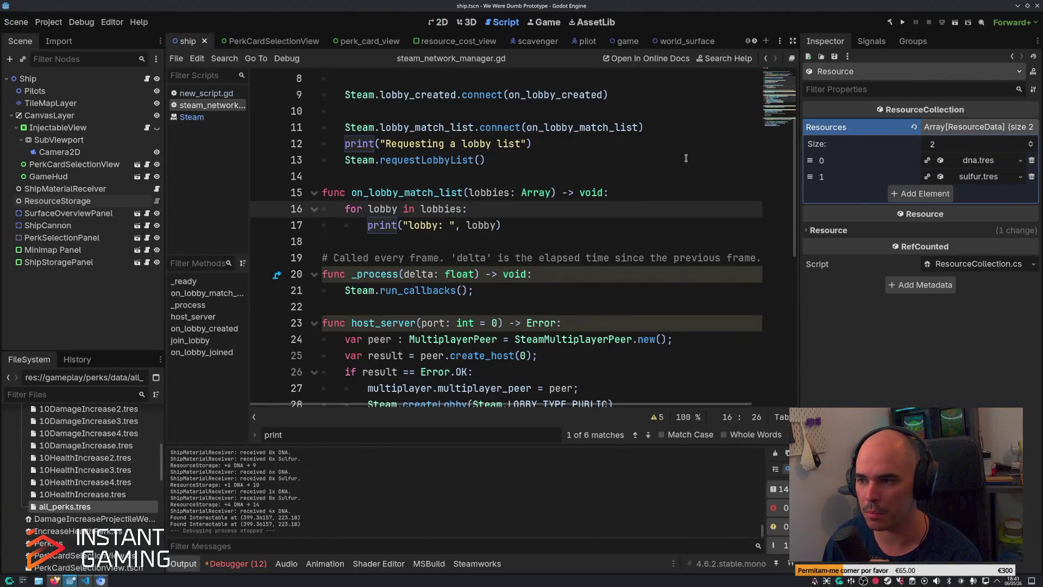
scroll(793, 211, "up", 2)
scroll(793, 239, "down", 5)
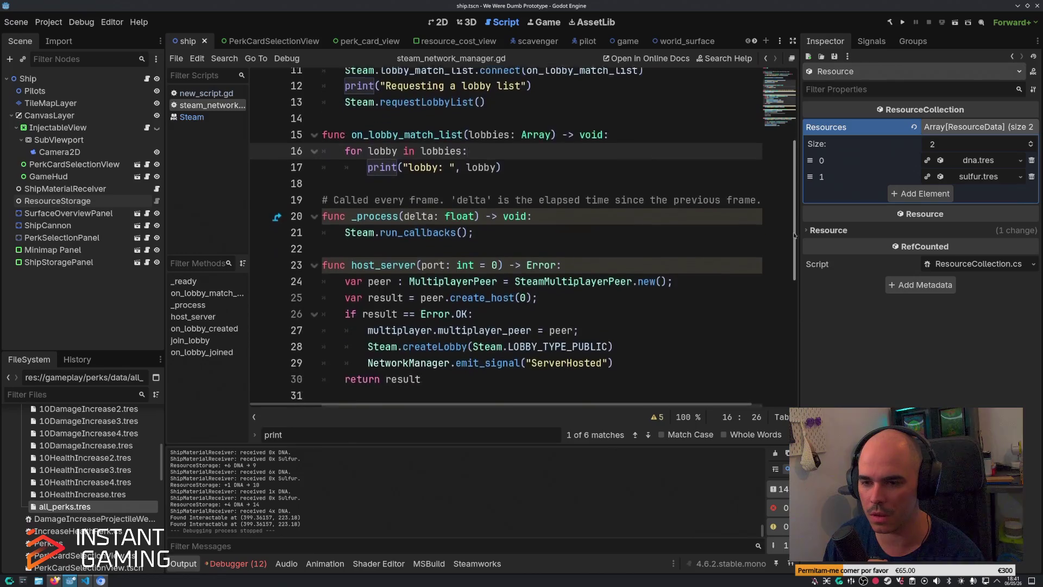
left_click_drag(793, 268, 790, 304)
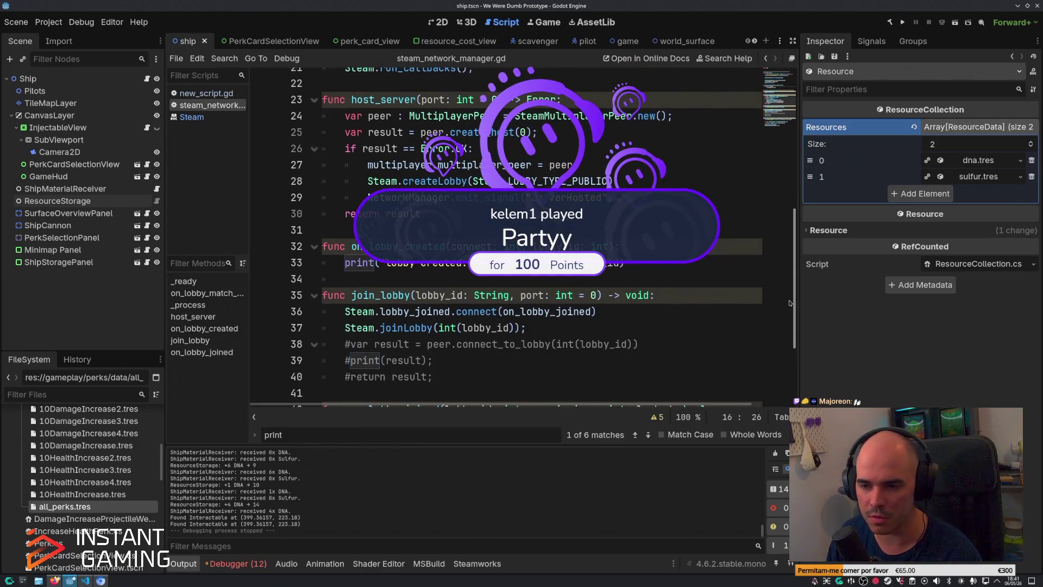
triple_click(578, 312)
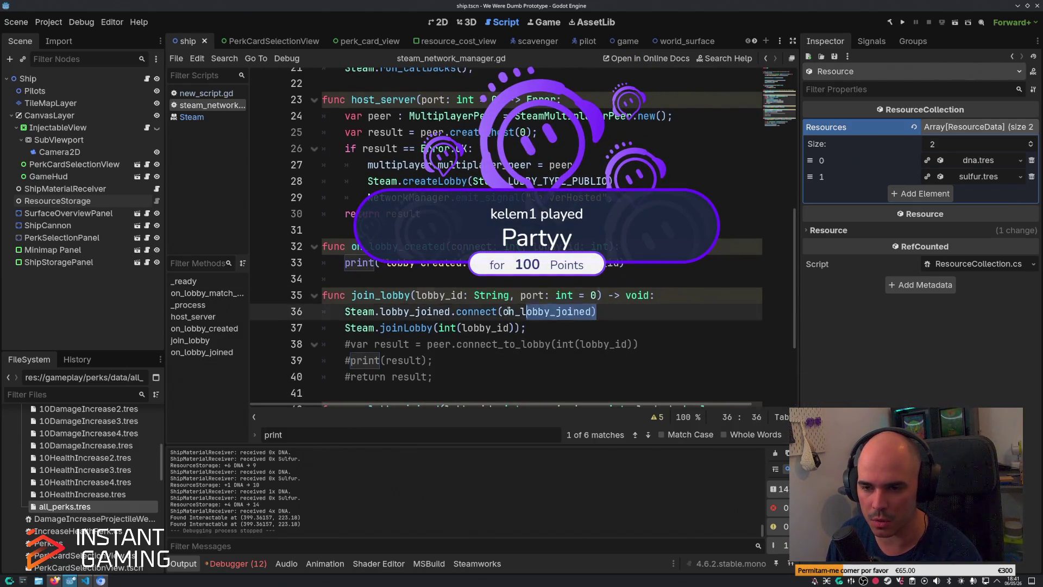
scroll(541, 293, "down", 3)
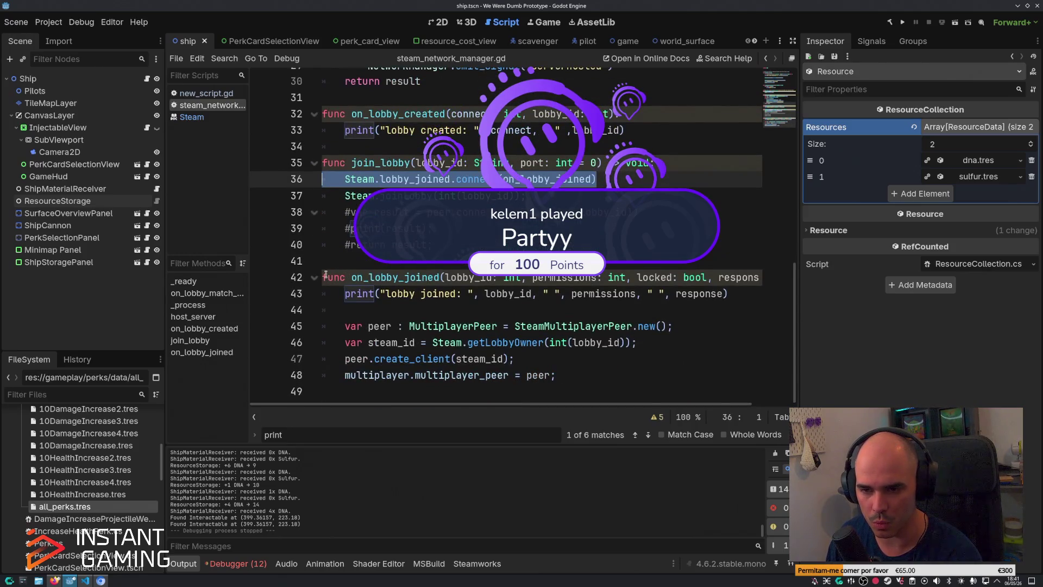
left_click_drag(325, 277, 468, 278)
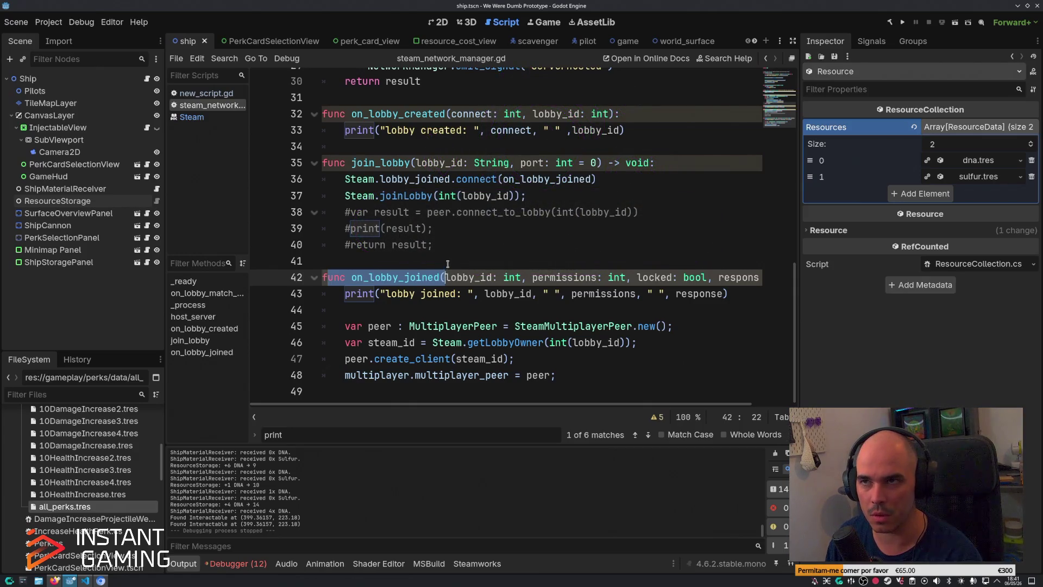
left_click(448, 264)
left_click_drag(352, 277, 438, 278)
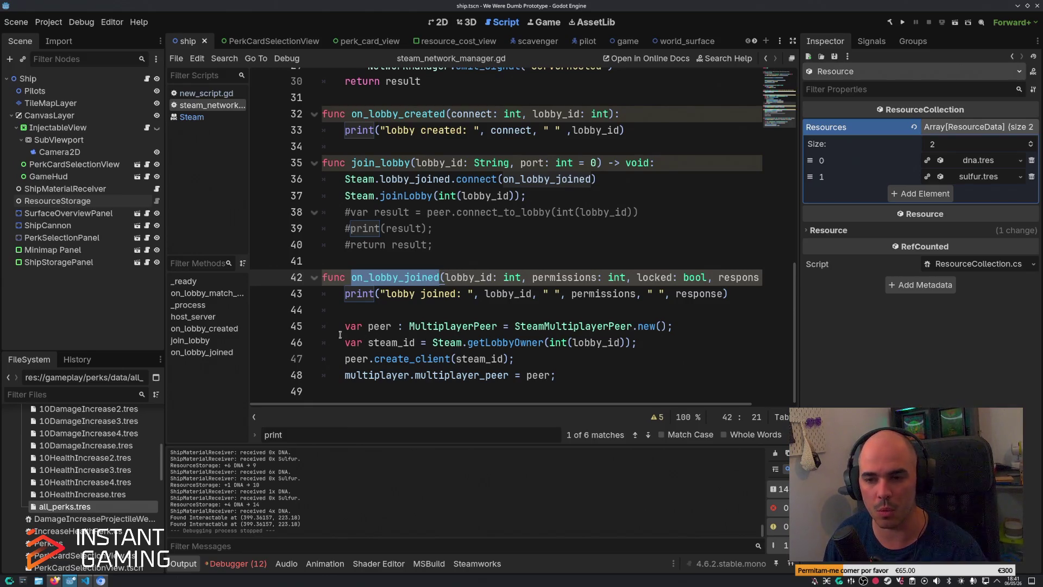
left_click(345, 328)
left_click_drag(345, 327, 590, 373)
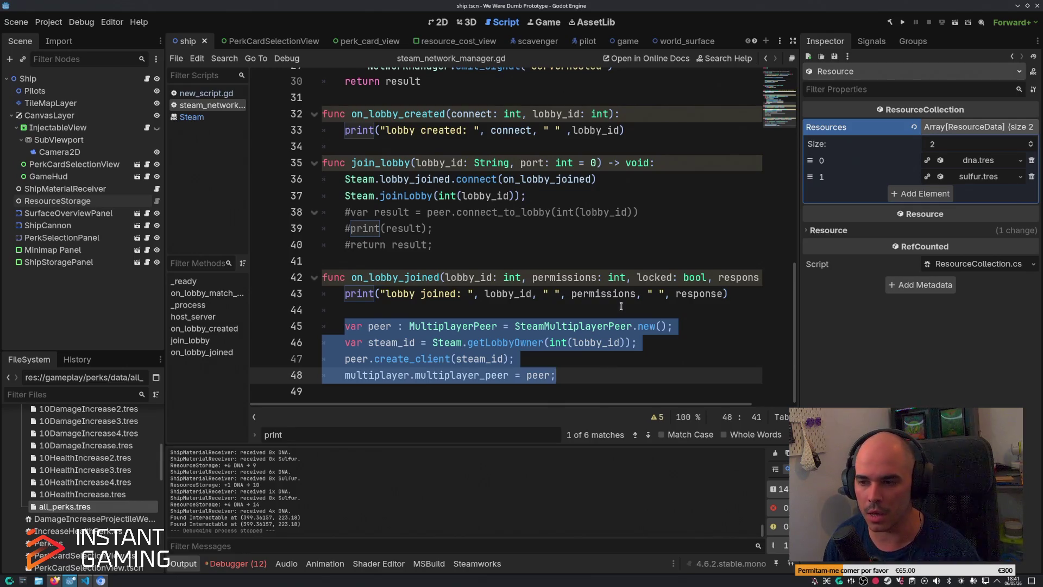
left_click(654, 294)
left_click(671, 327)
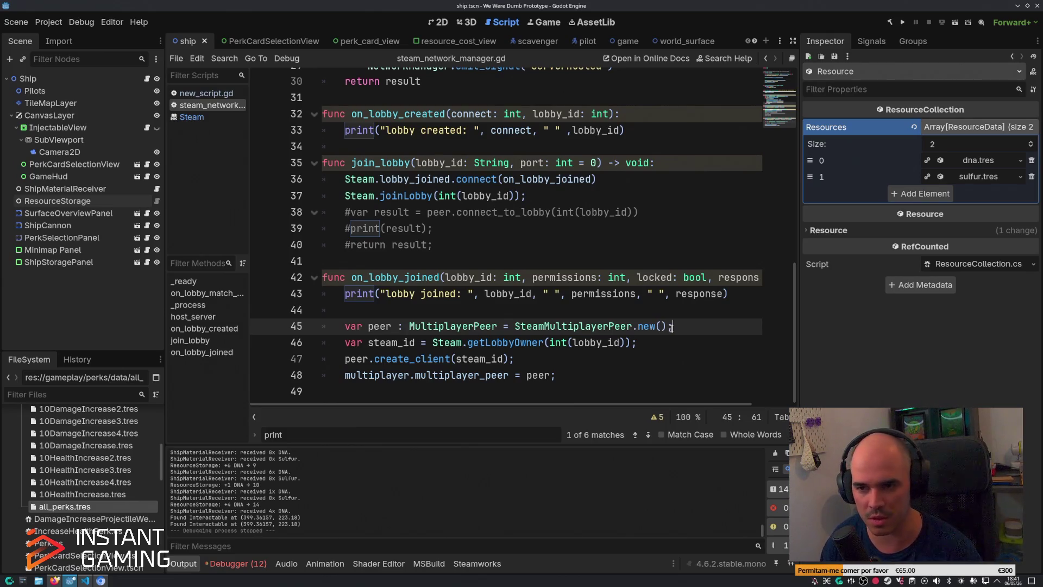
left_click(554, 242)
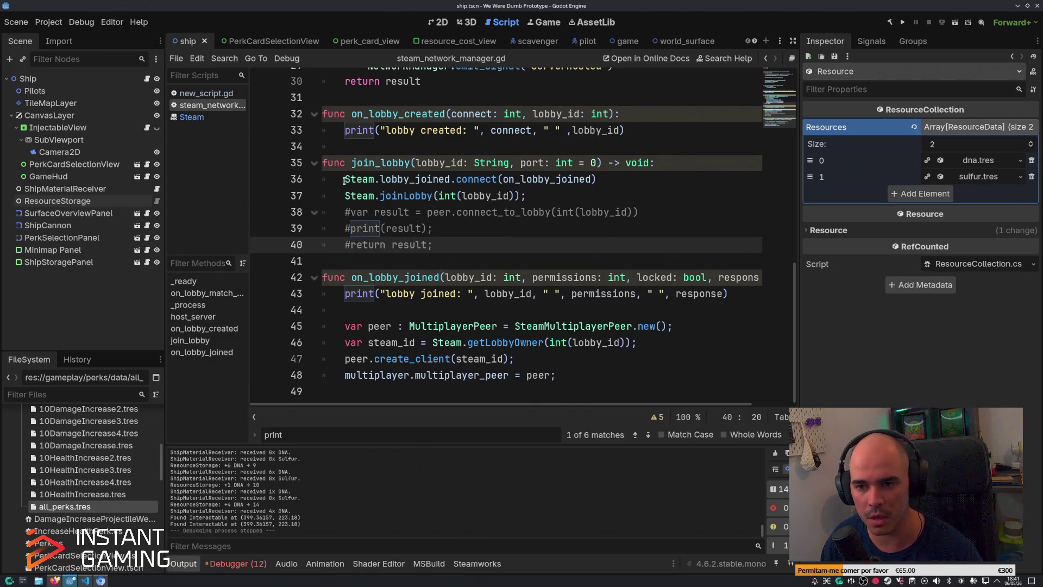
left_click_drag(348, 309, 556, 375)
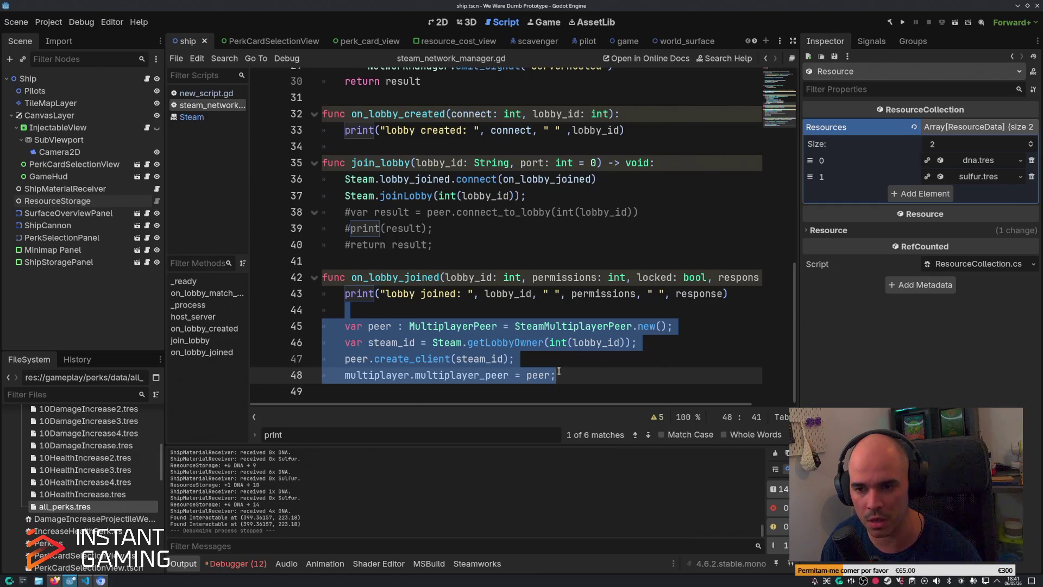
left_click(544, 233)
left_click(548, 195)
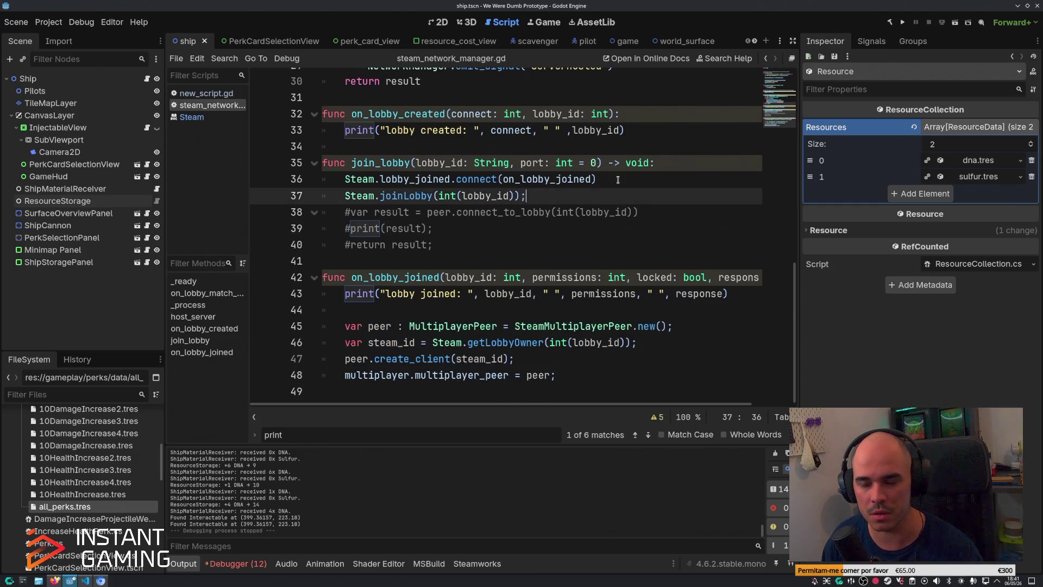
left_click(618, 179)
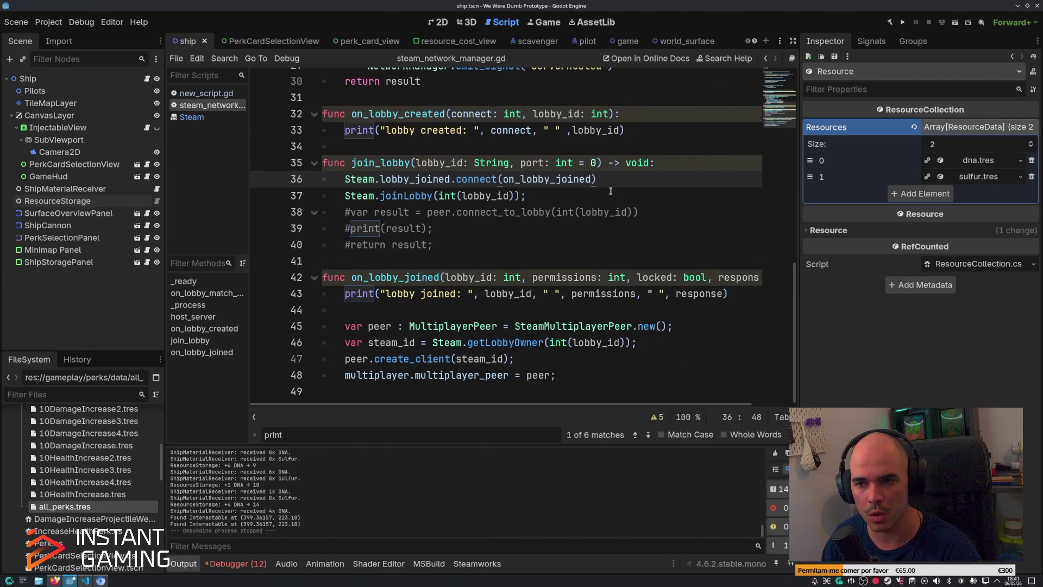
mouse_move(527, 196)
left_mouse_down()
mouse_move(357, 197)
mouse_move(343, 184)
left_mouse_up()
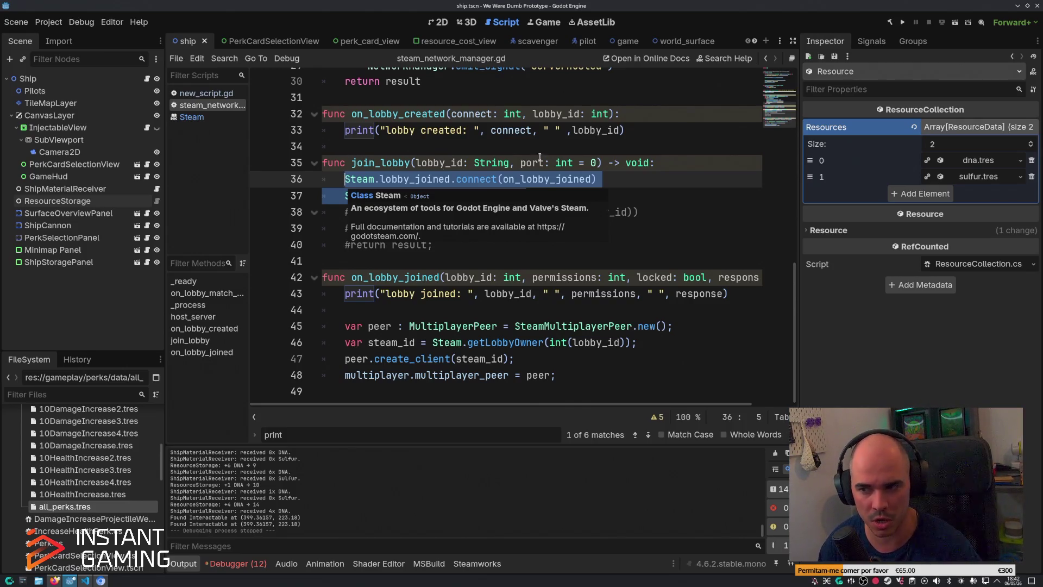
left_click(673, 228)
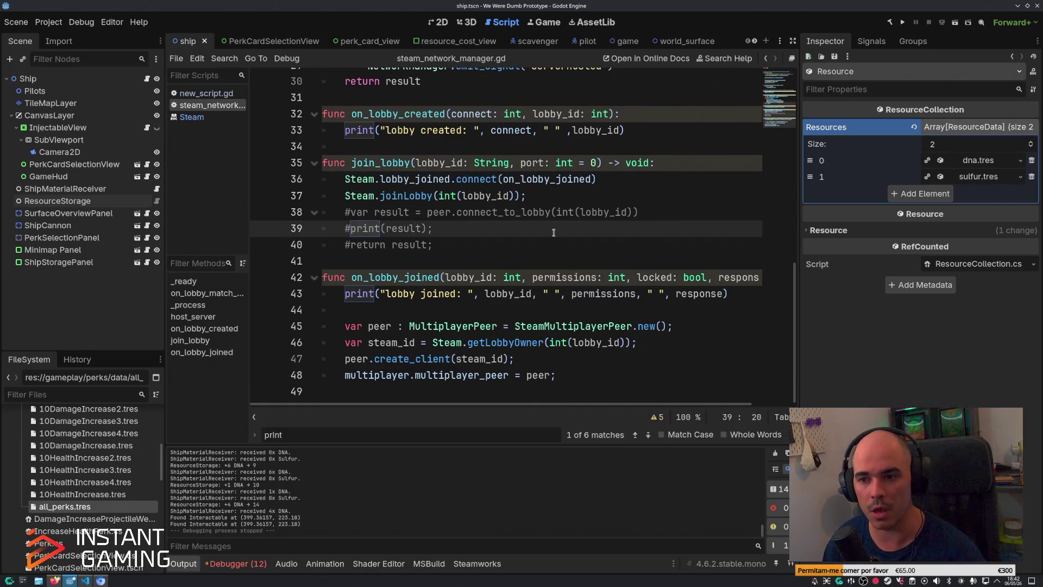
left_click_drag(602, 180, 346, 179)
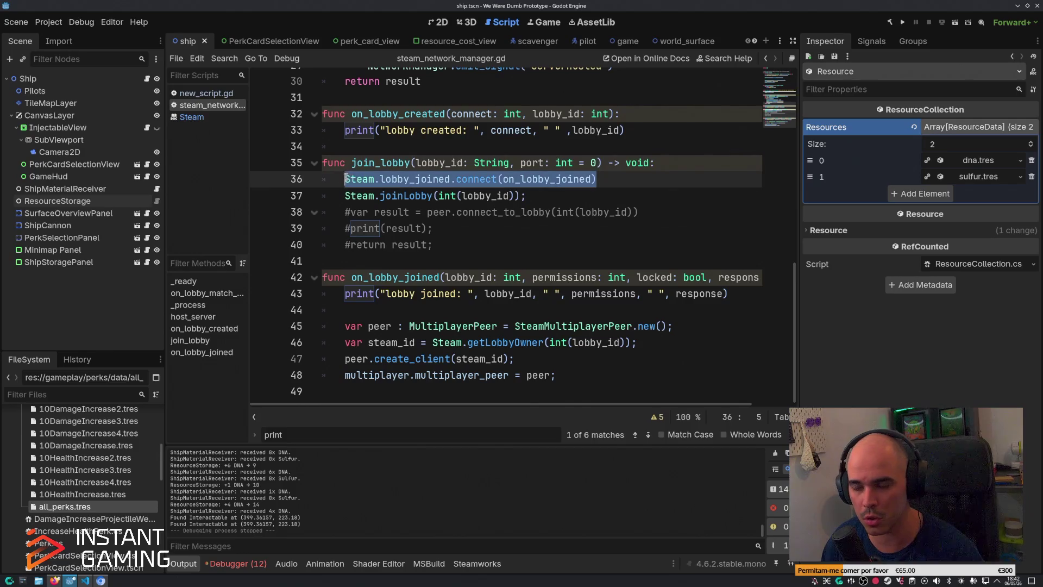
left_click(538, 243)
left_click_drag(597, 179, 344, 185)
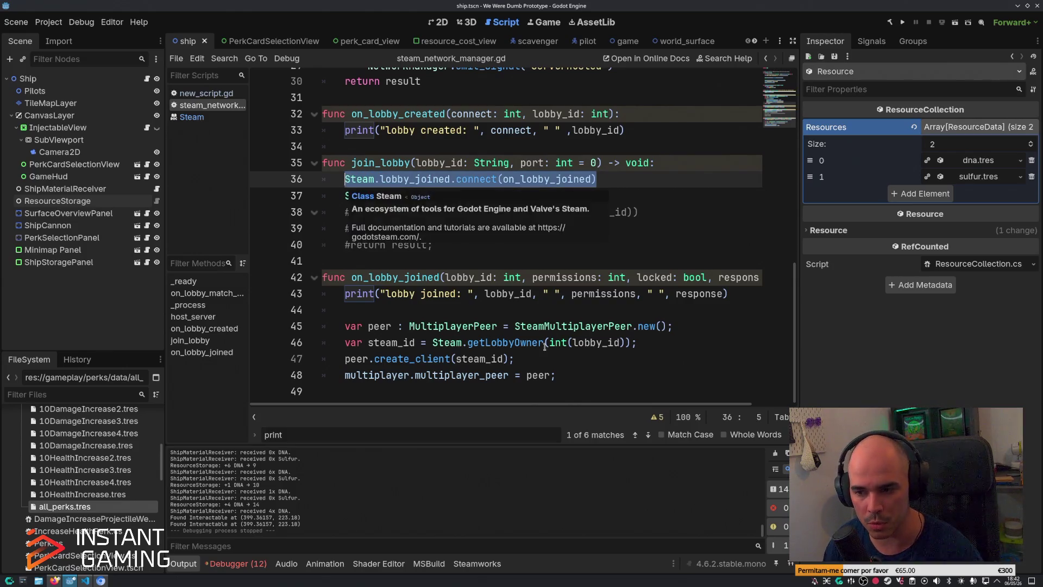
left_click(598, 374)
left_click(567, 316)
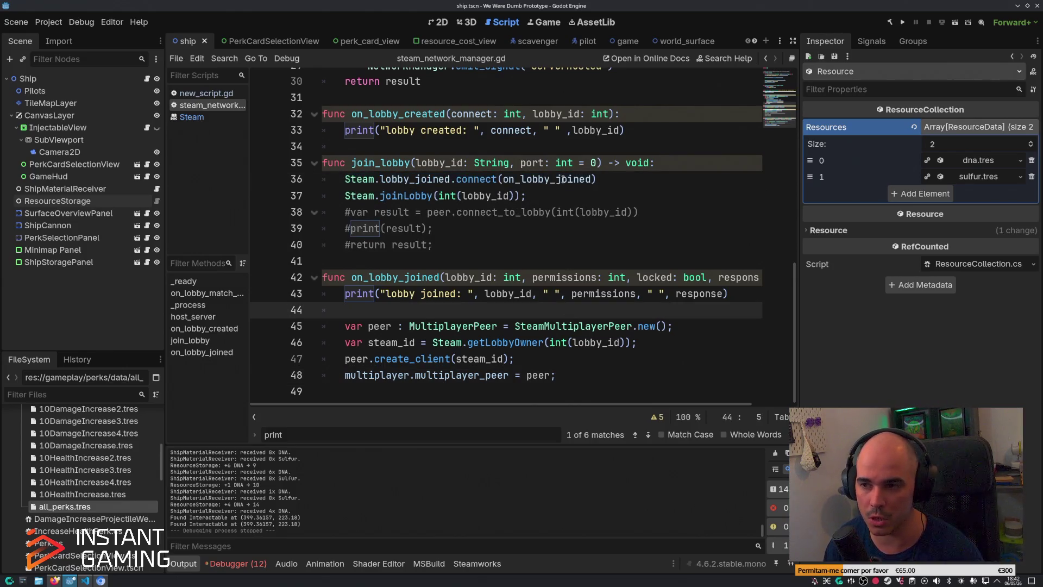
left_click_drag(598, 180, 347, 181)
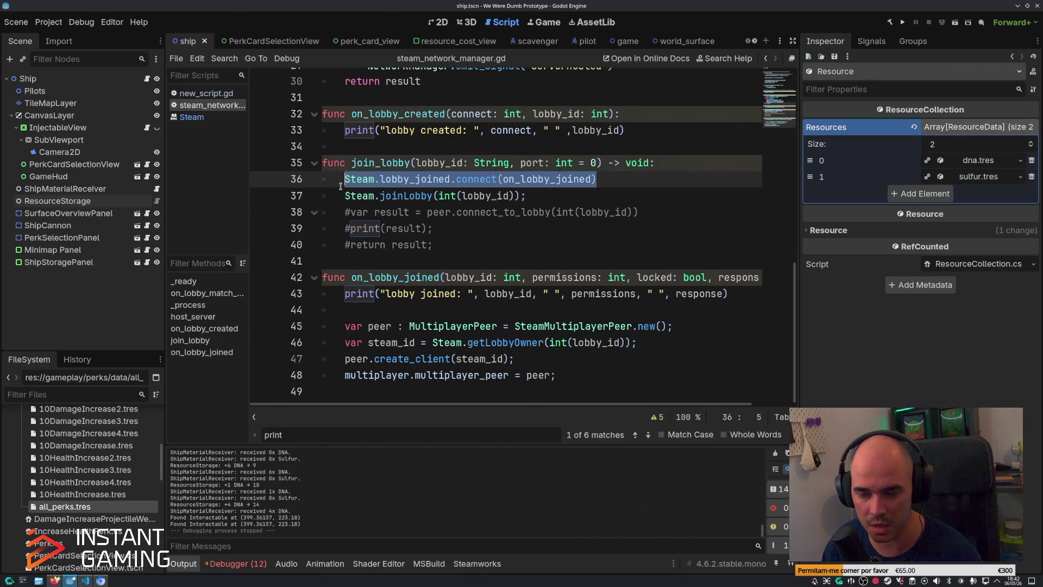
left_click(462, 306)
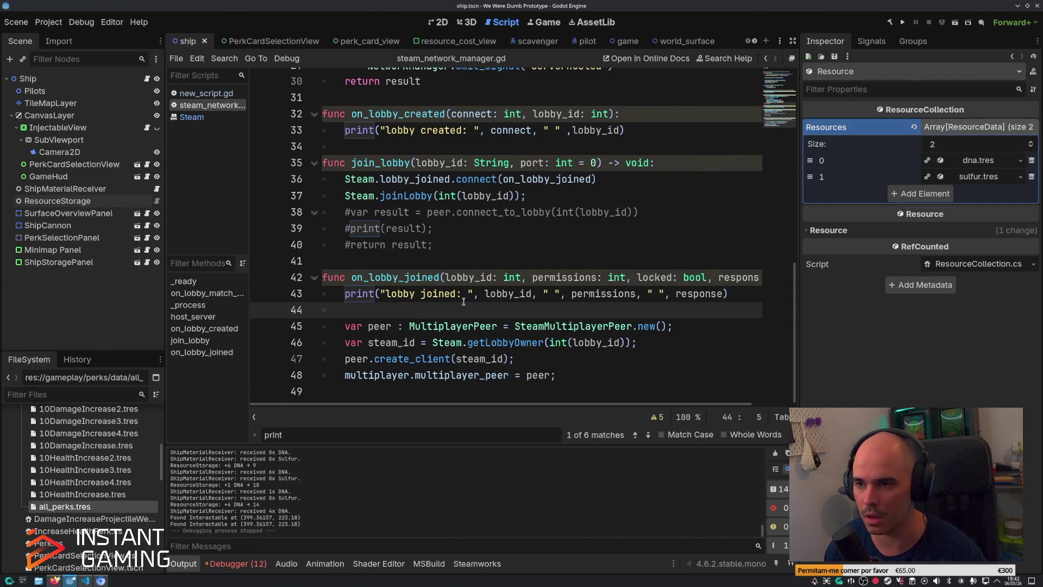
scroll(462, 306, "up", 5)
scroll(464, 299, "down", 3)
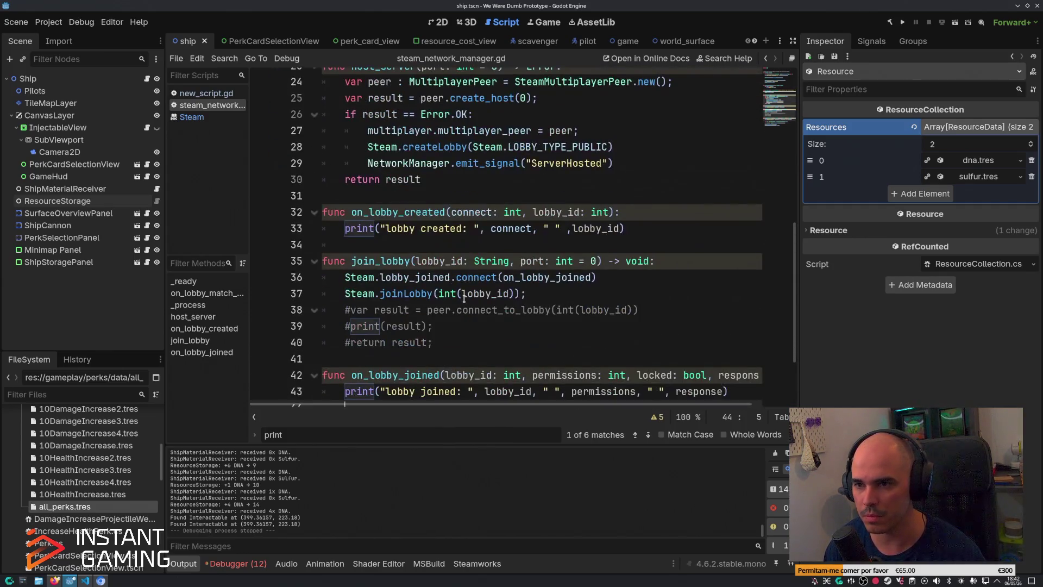
scroll(596, 270, "up", 1)
scroll(597, 270, "up", 5)
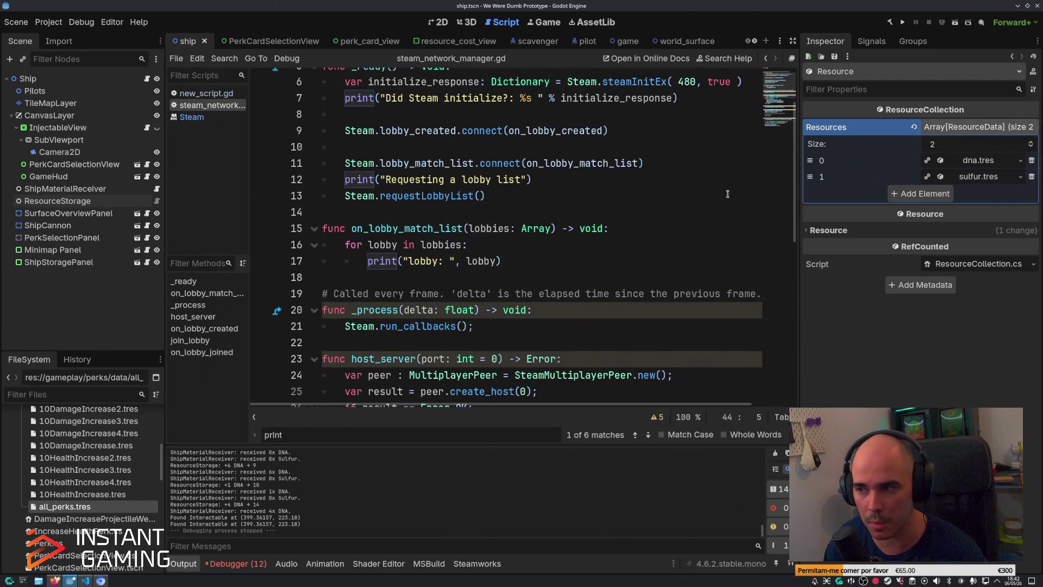
scroll(795, 165, "up", 2)
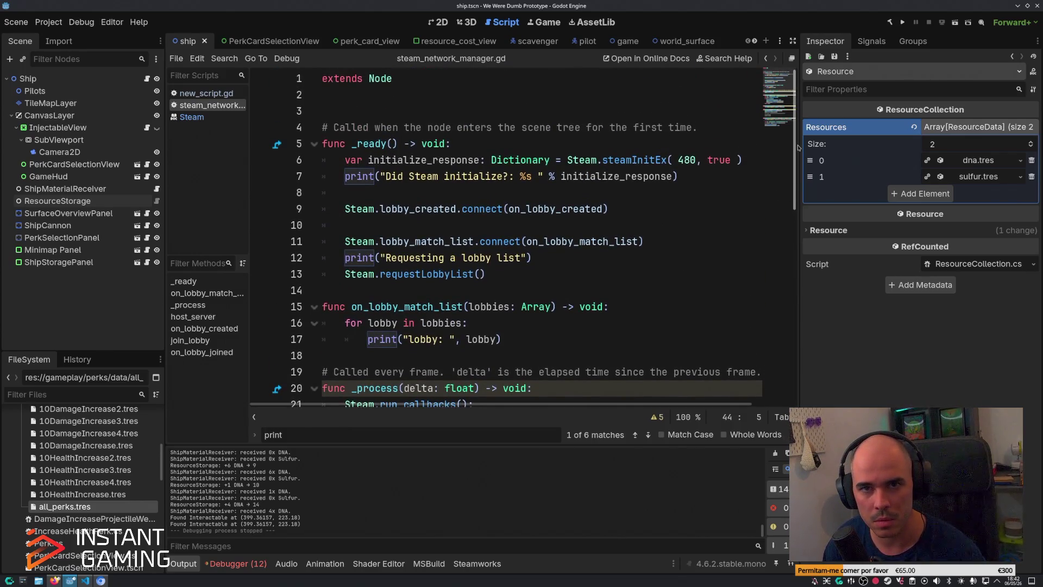
left_click_drag(799, 148, 795, 360)
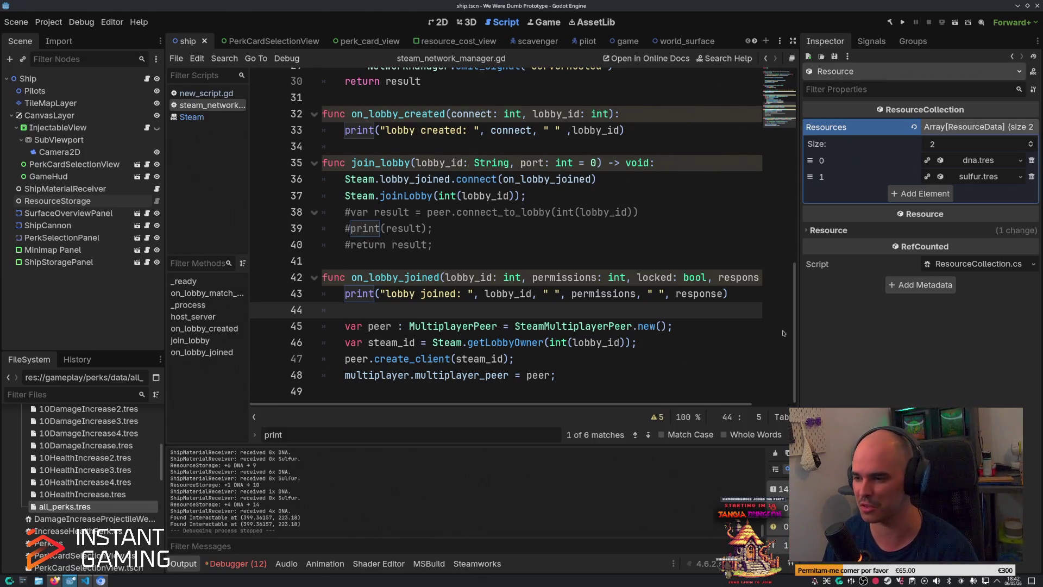
scroll(795, 312, "up", 2)
scroll(795, 312, "up", 5)
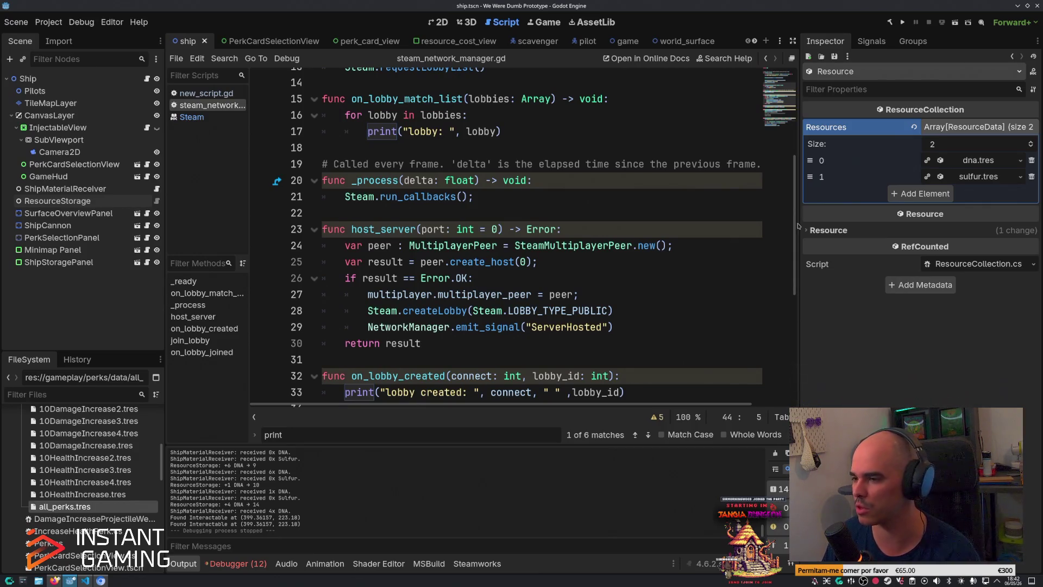
left_click_drag(795, 226, 786, 346)
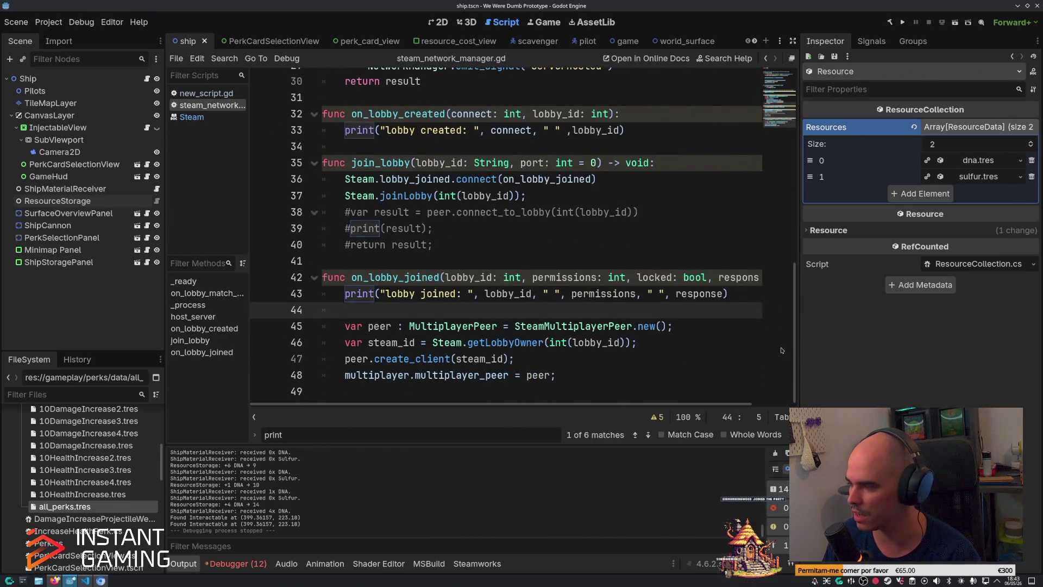
left_click_drag(526, 195, 343, 201)
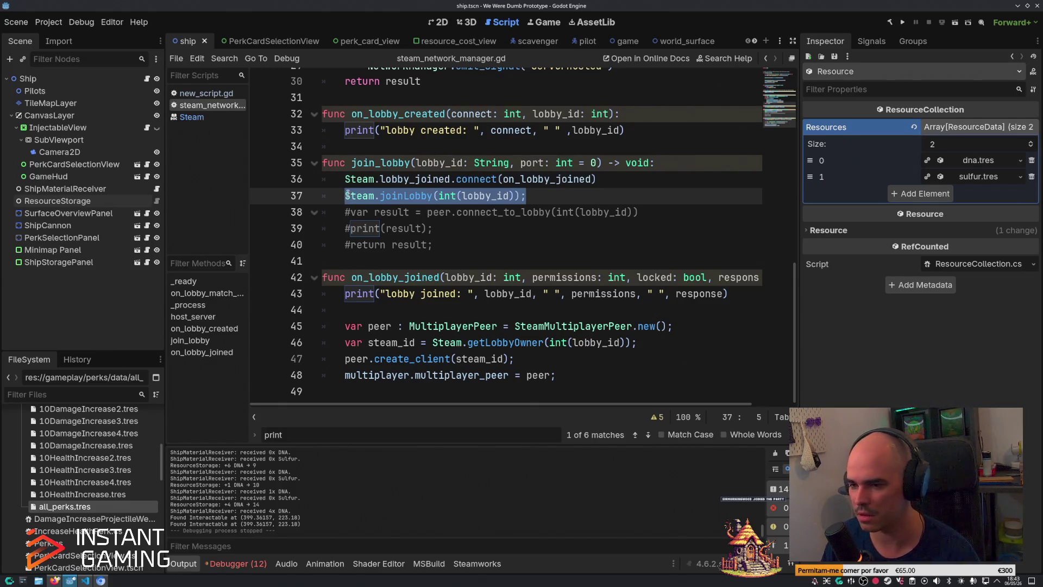
left_click(568, 358)
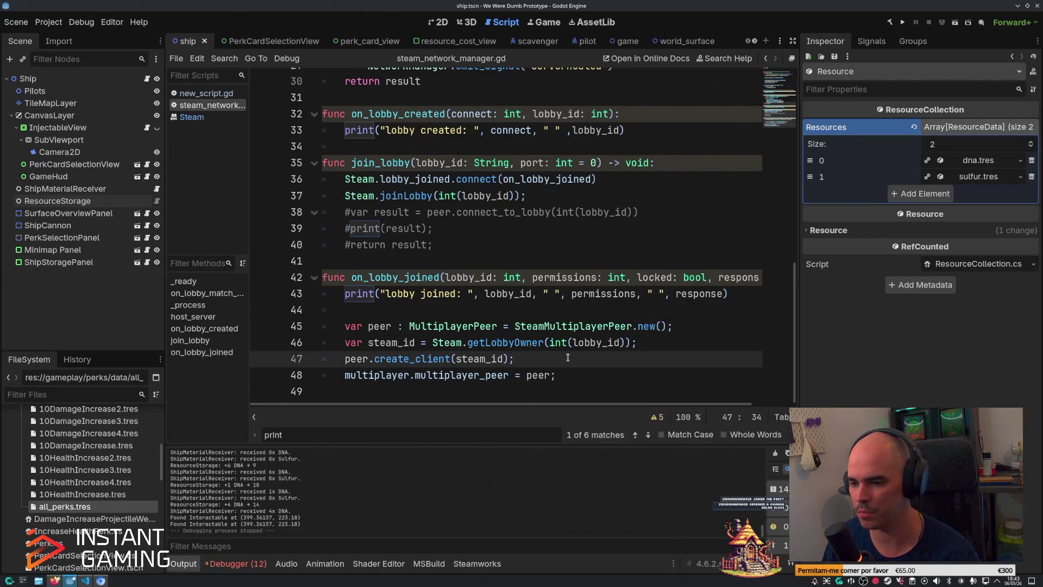
left_click_drag(560, 361, 346, 360)
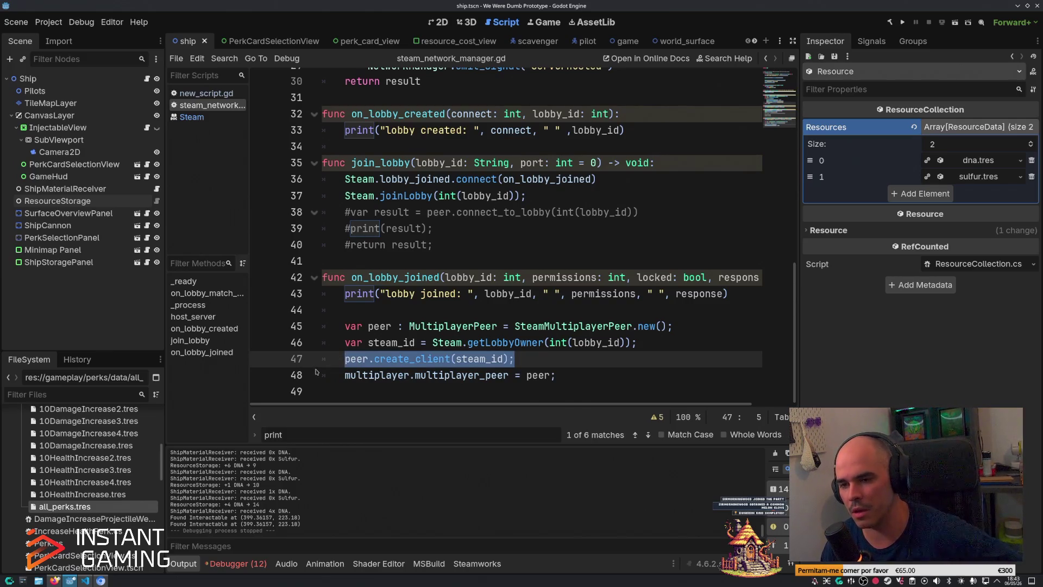
double_click(353, 277)
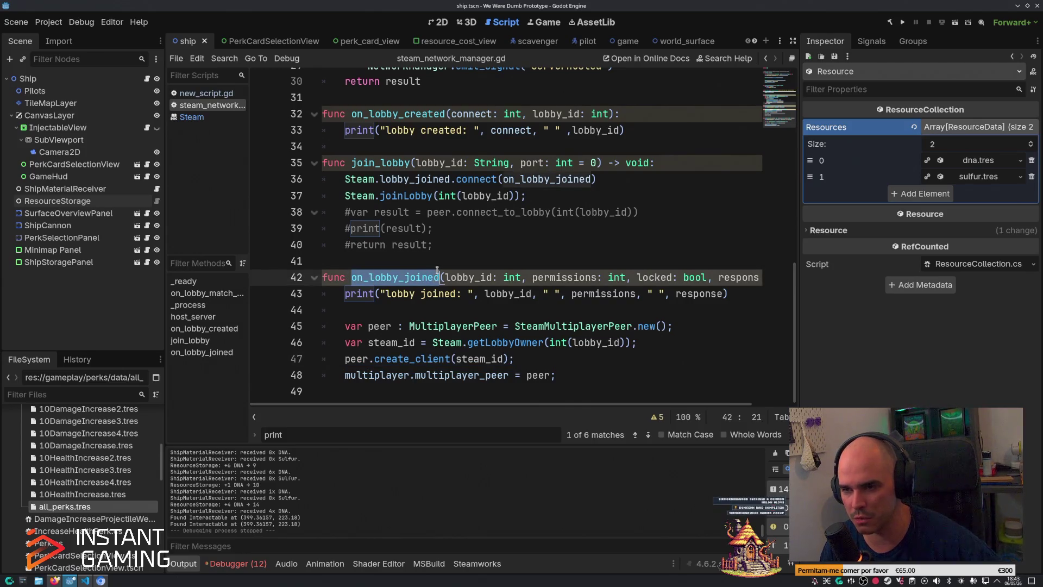
left_click(602, 179)
key("shift+Home")
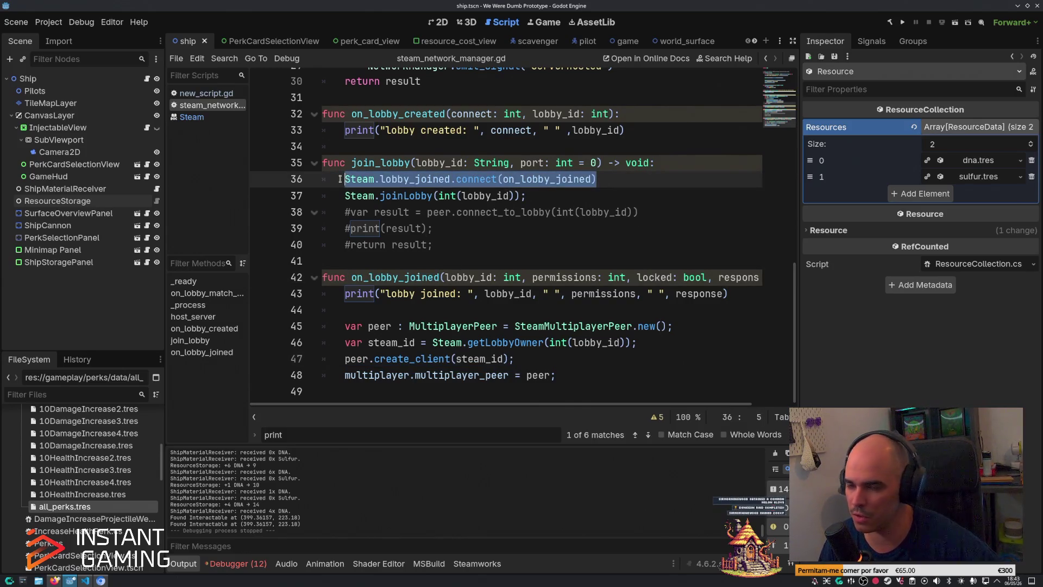
left_click(607, 180)
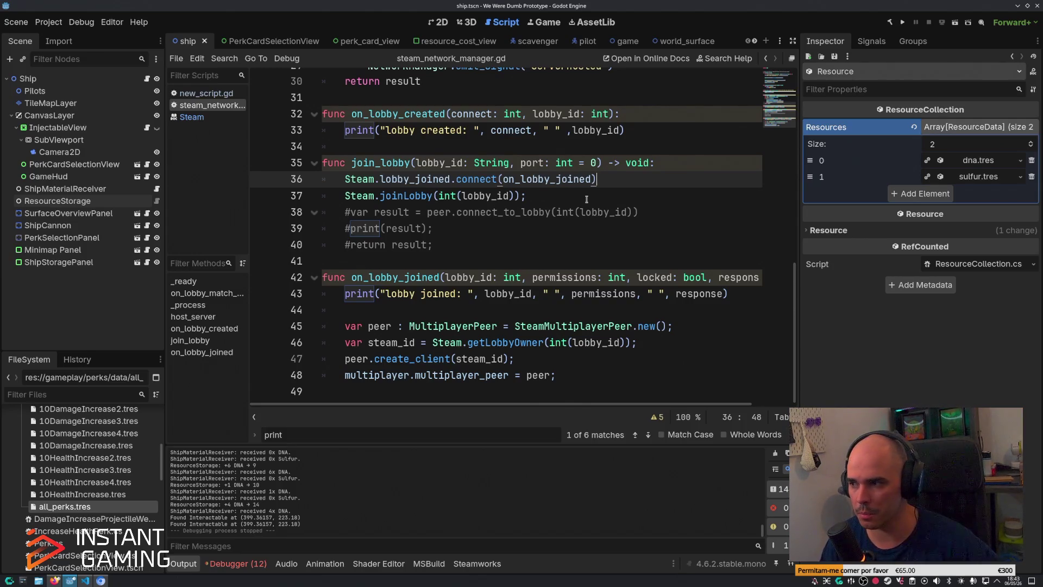
left_click(587, 199)
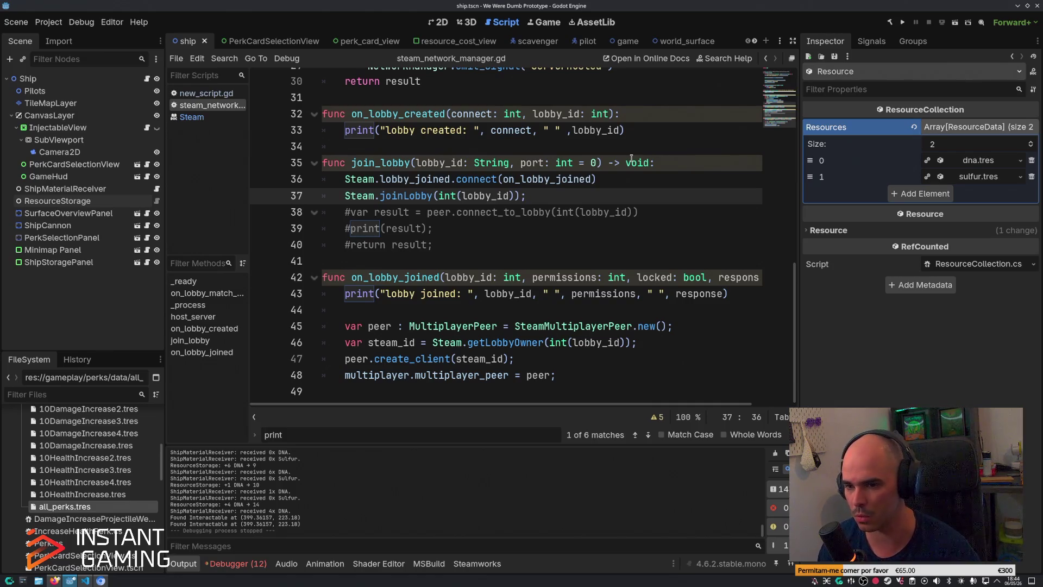
Step: Highlight the join_lobby body and on_lobby_joined usages, then bring PerkHandler.cs up in VS Code
left_click_drag(526, 196, 308, 158)
double_click(402, 277)
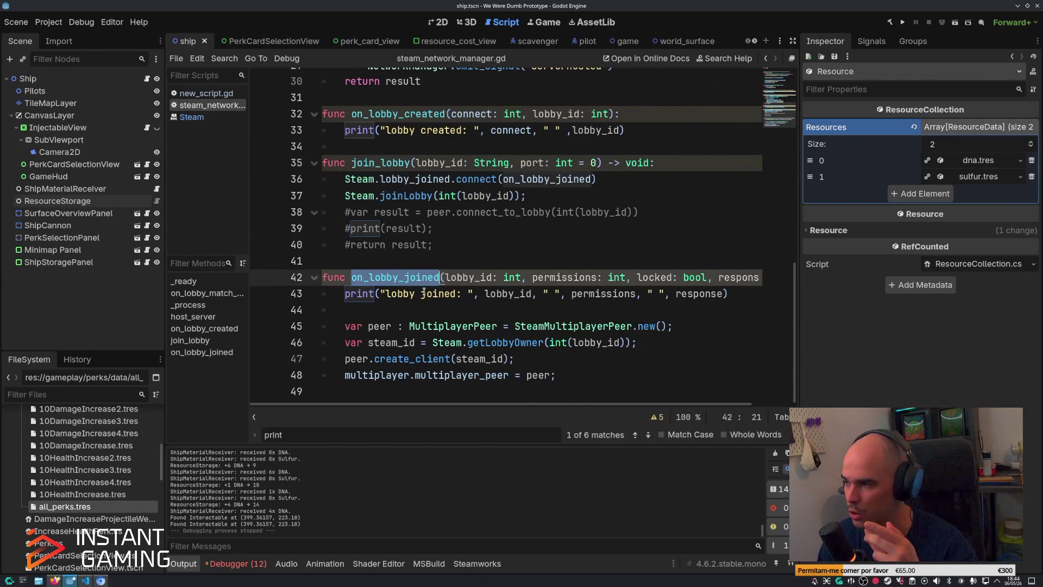
left_click(523, 232)
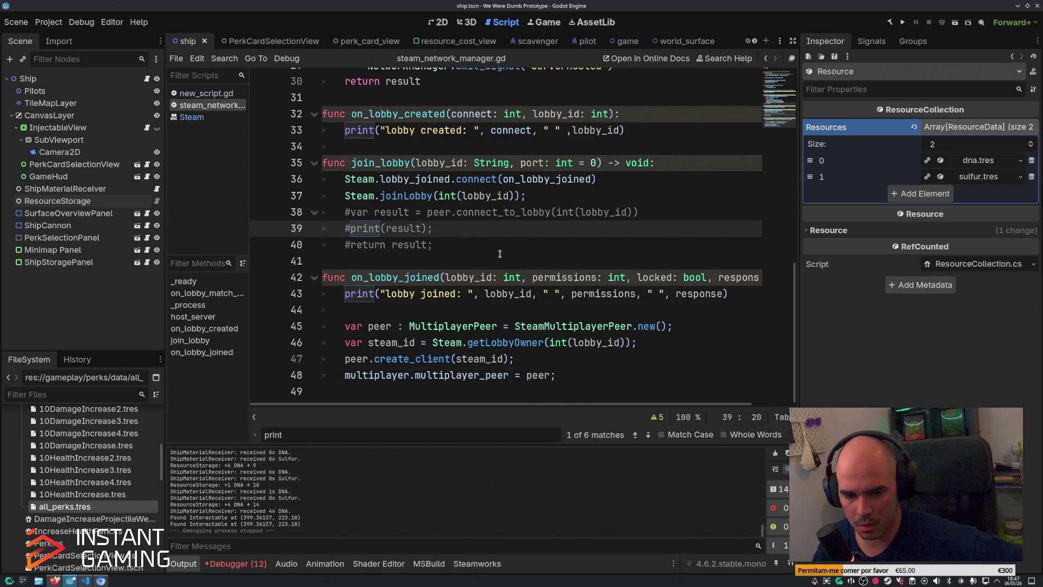
key("alt+Tab")
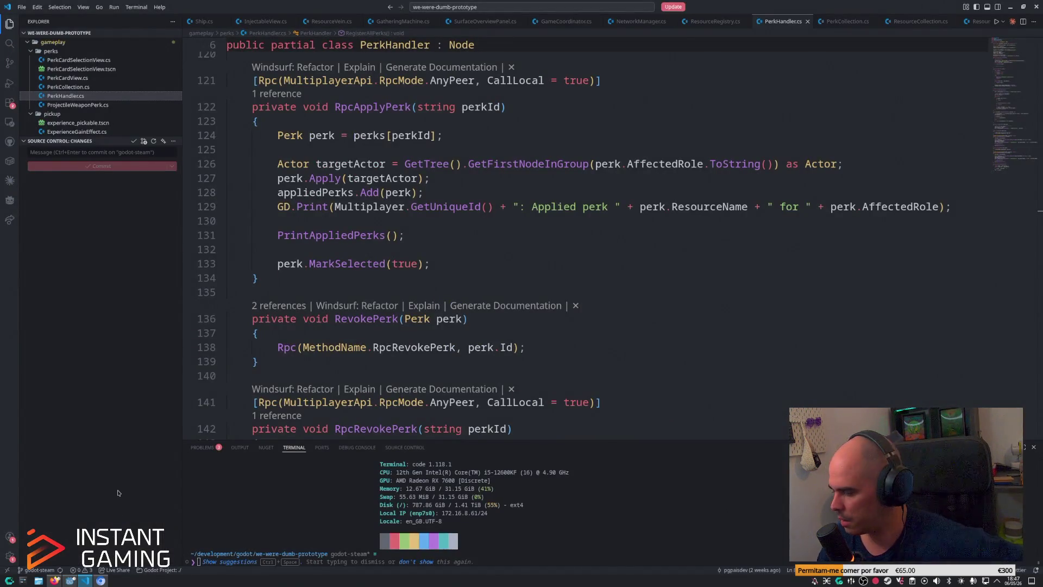